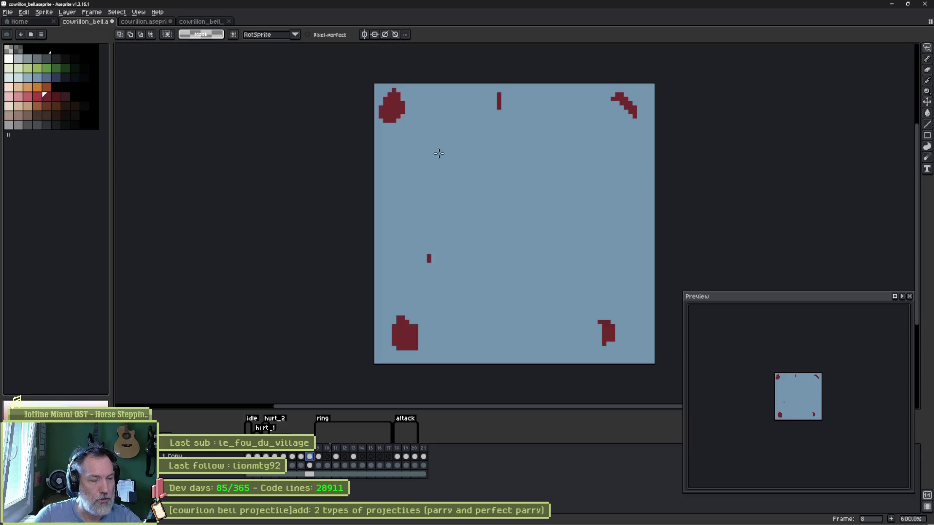
Try canvas selections with select-all and the rectangular marquee, then clear them and return to the pencil.
key("ctrl+a")
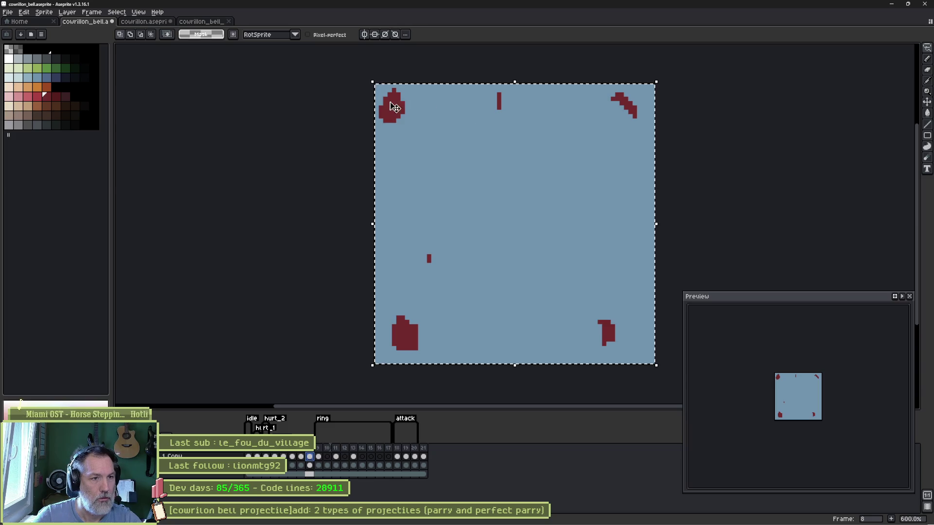
key("ctrl+d")
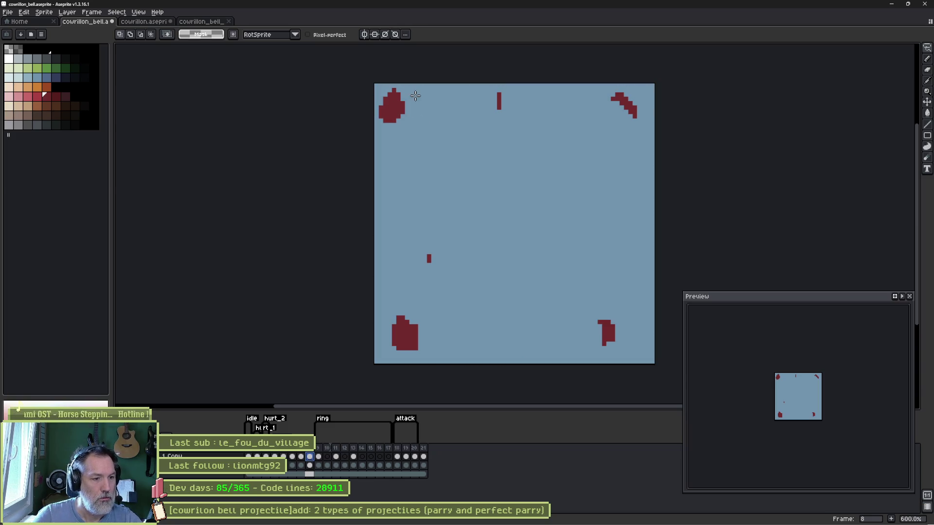
key("m")
left_click_drag(367, 74, 656, 352)
key("ctrl+d")
key("b")
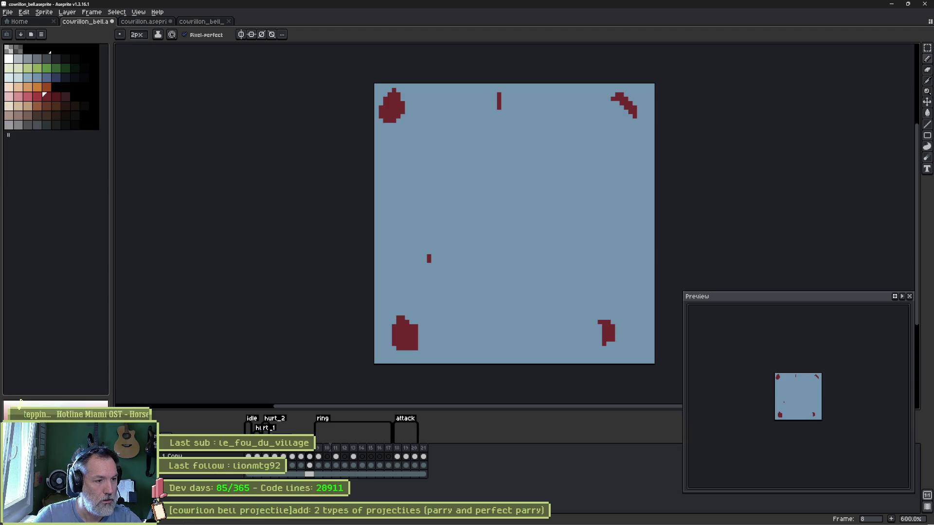
Step through the second layer's frames 6 to 8 in the timeline.
left_click(310, 465)
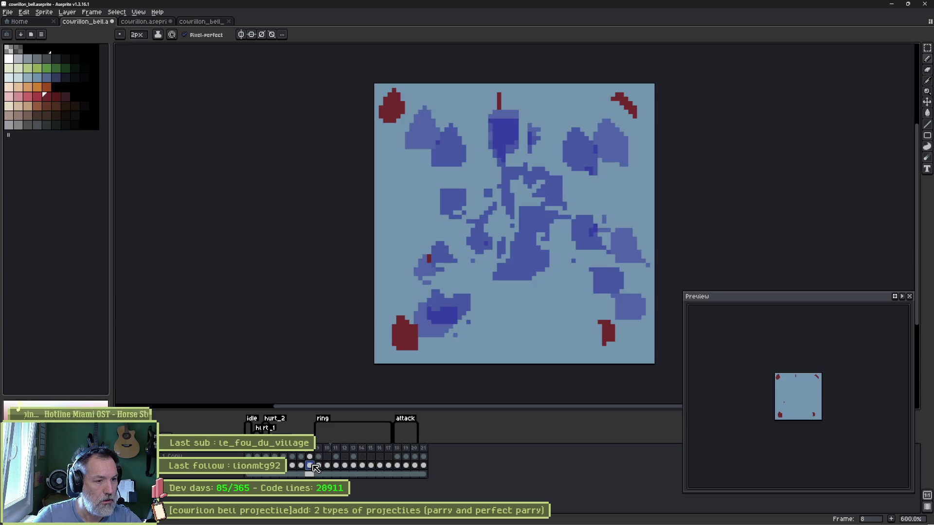
key("comma")
key("comma")
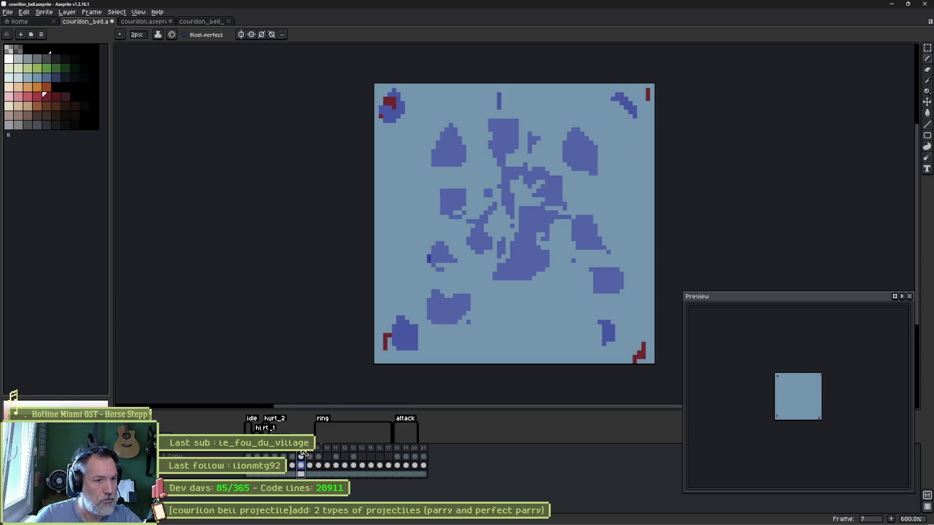
left_click(283, 455)
left_click(295, 455)
left_click(302, 455)
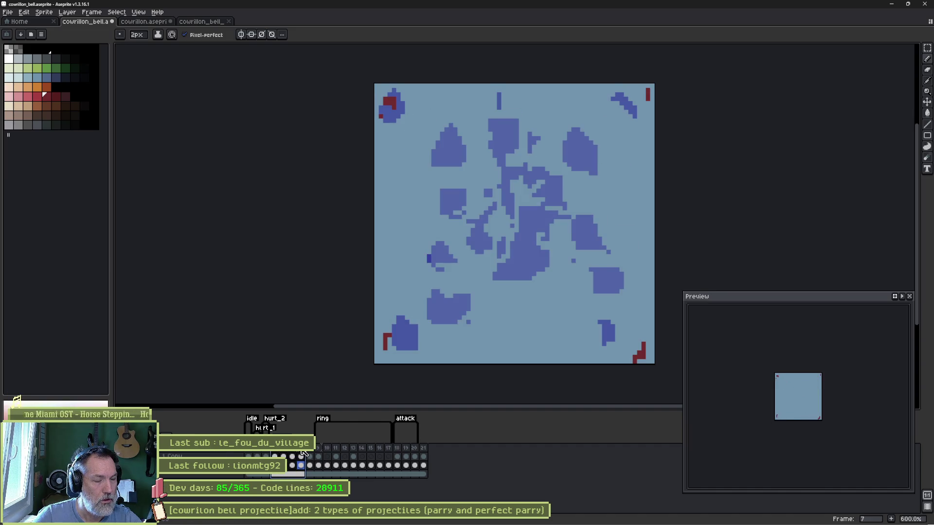
left_click(311, 455)
Erase the red shapes from frame 8's cel, save the bell sprite, and minimize Aseprite.
left_click(311, 465)
key("Delete")
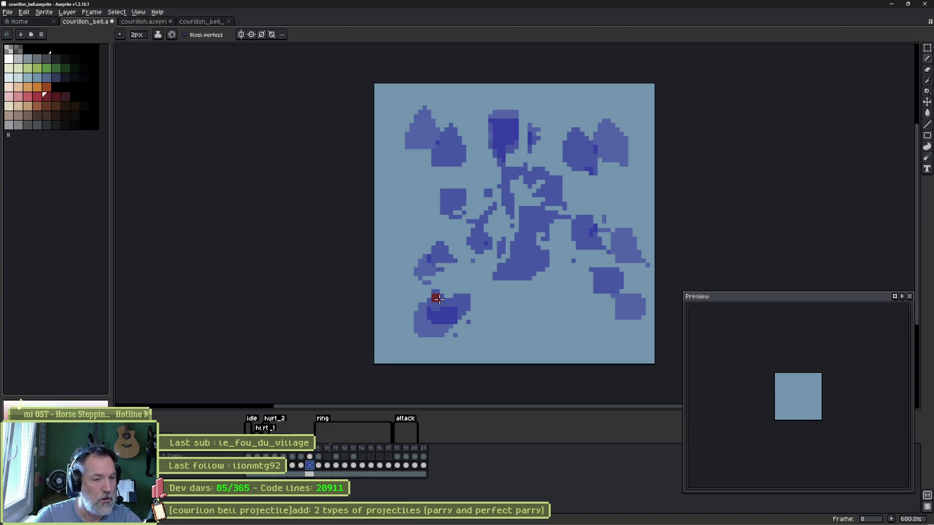
key("ctrl+s")
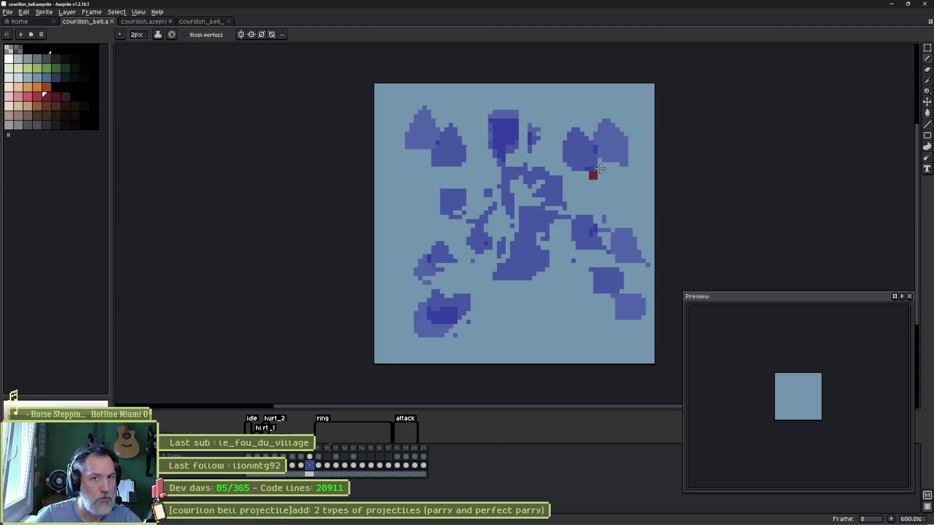
left_click(891, 4)
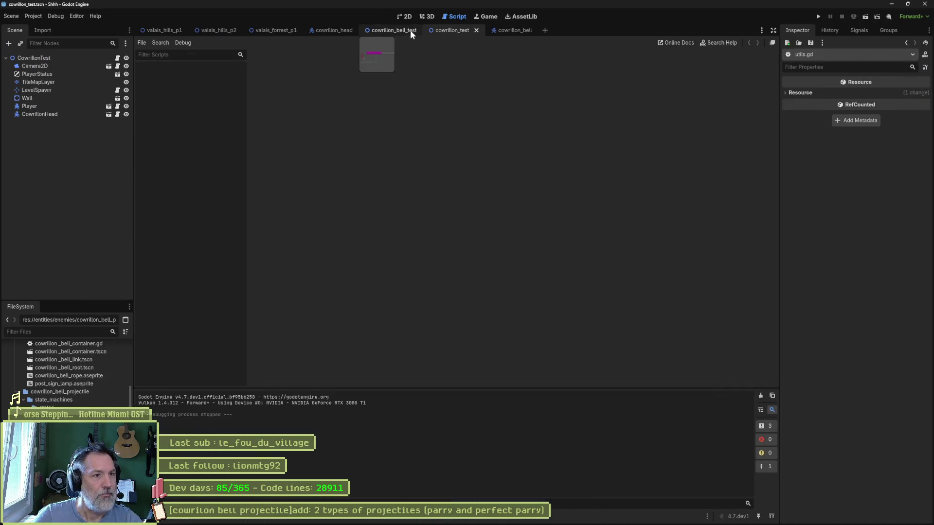
Reimport the cowrillon_bell sprite from its updated Aseprite file.
left_click(515, 28)
left_click(57, 80)
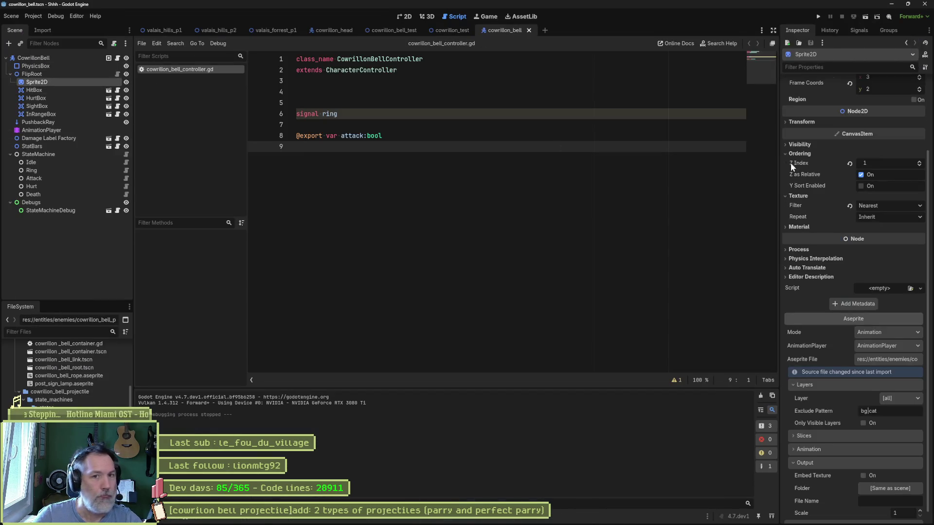
scroll(826, 438, "down", 1)
left_click(847, 515)
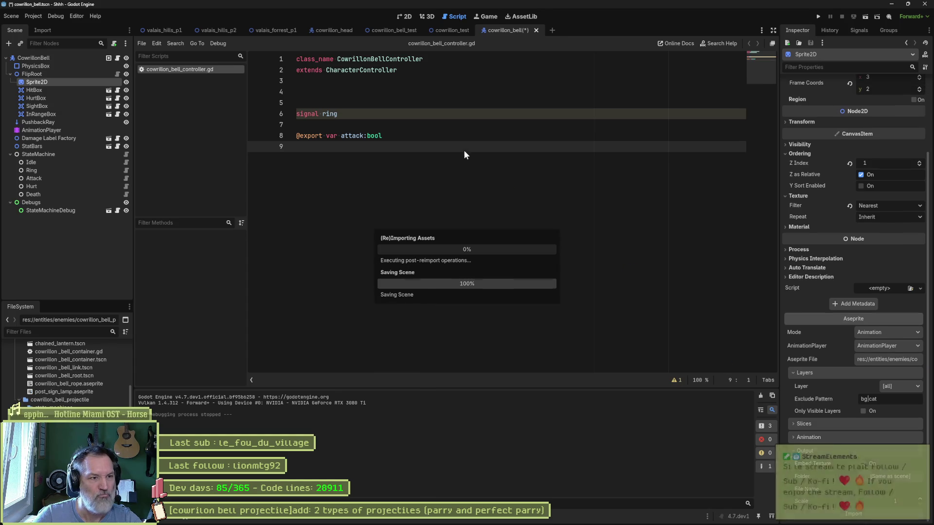
Run the cowrillon_test scene with F6, stop it, and return to Aseprite.
left_click(382, 29)
left_click(462, 31)
key("F6")
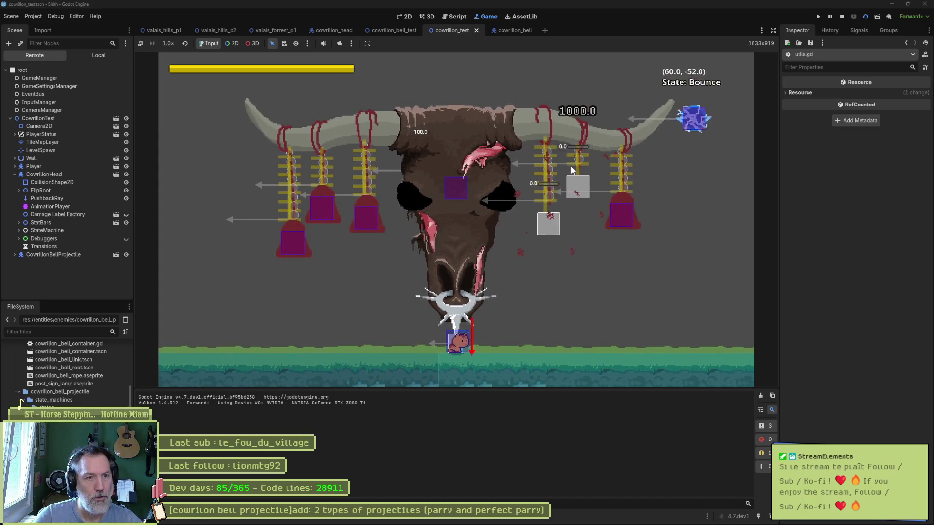
key("F8")
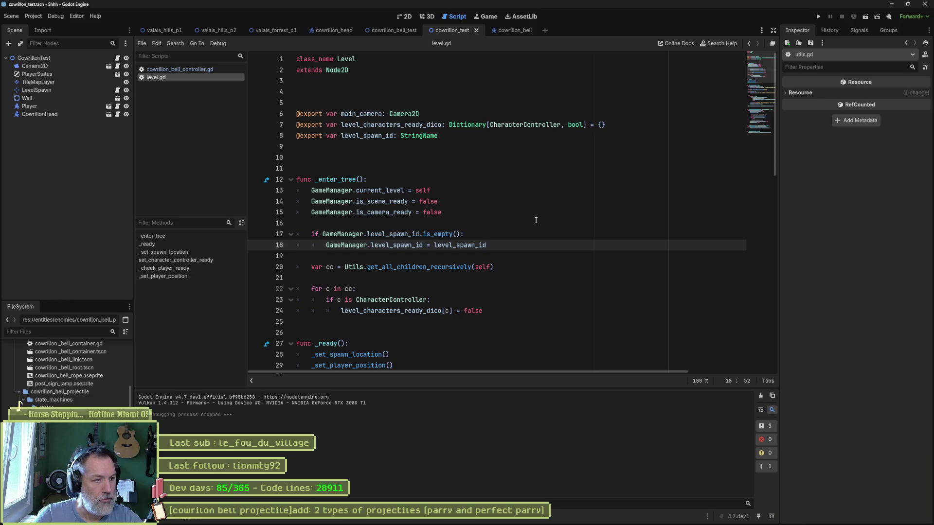
left_click(516, 518)
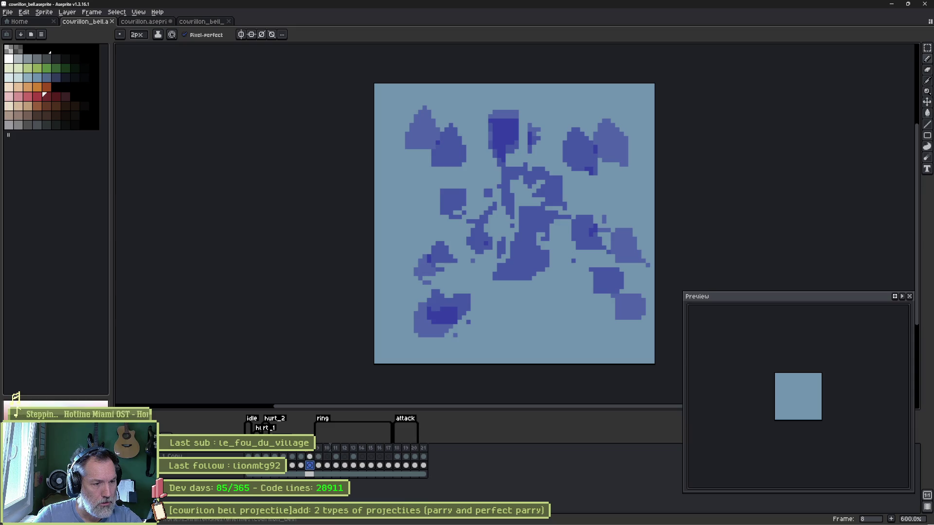
Review the bell animation by jumping to frames 18 and 21 and scrubbing back through the cels.
left_click(236, 456)
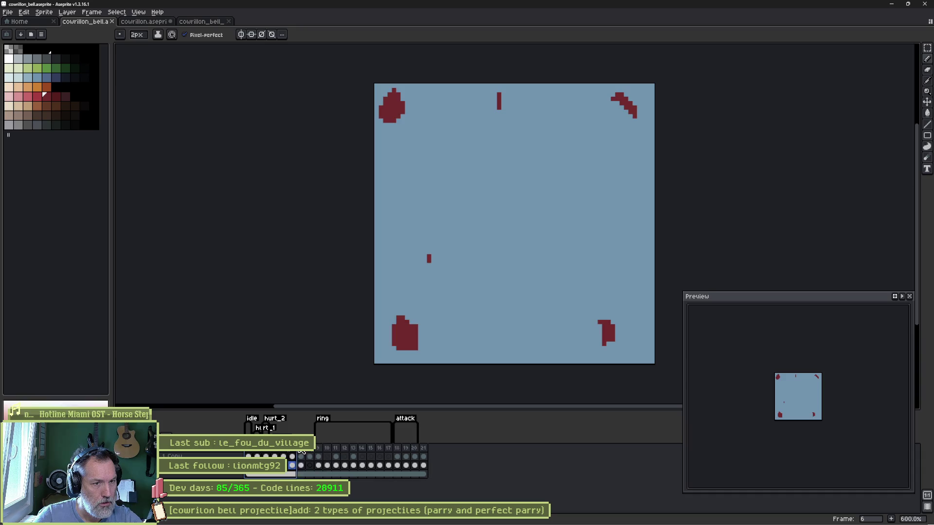
left_click(400, 449)
left_click(423, 448)
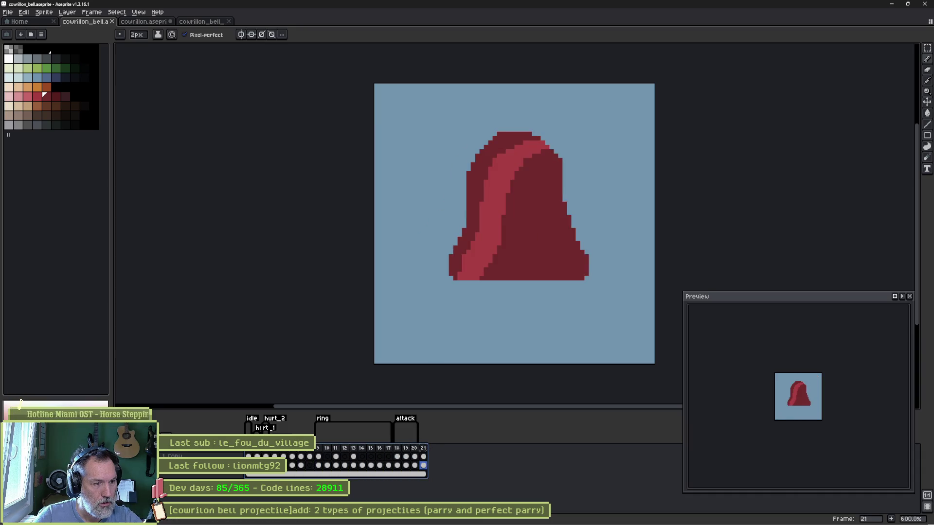
mouse_move(249, 456)
left_mouse_down()
mouse_move(356, 460)
mouse_move(252, 457)
mouse_move(275, 457)
left_mouse_up()
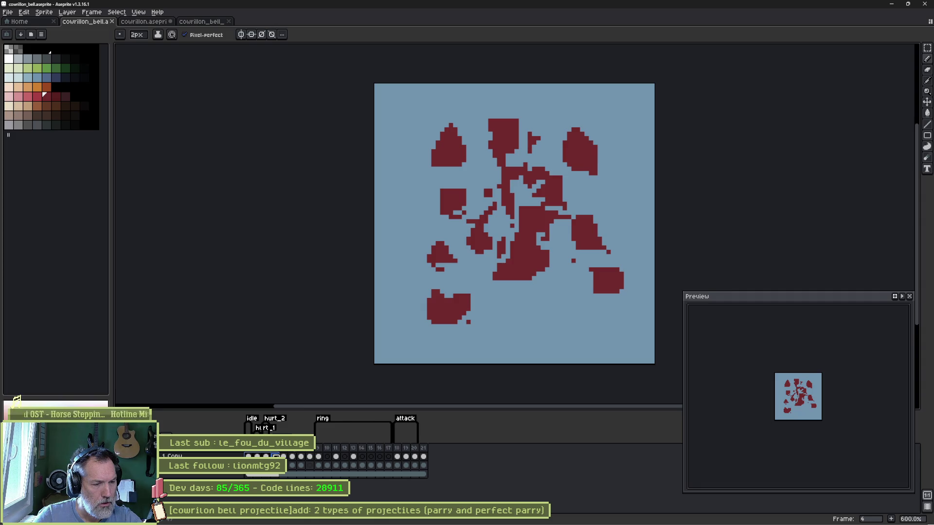
mouse_move(275, 457)
left_mouse_down()
mouse_move(423, 457)
mouse_move(397, 457)
left_mouse_up()
right_click(228, 454)
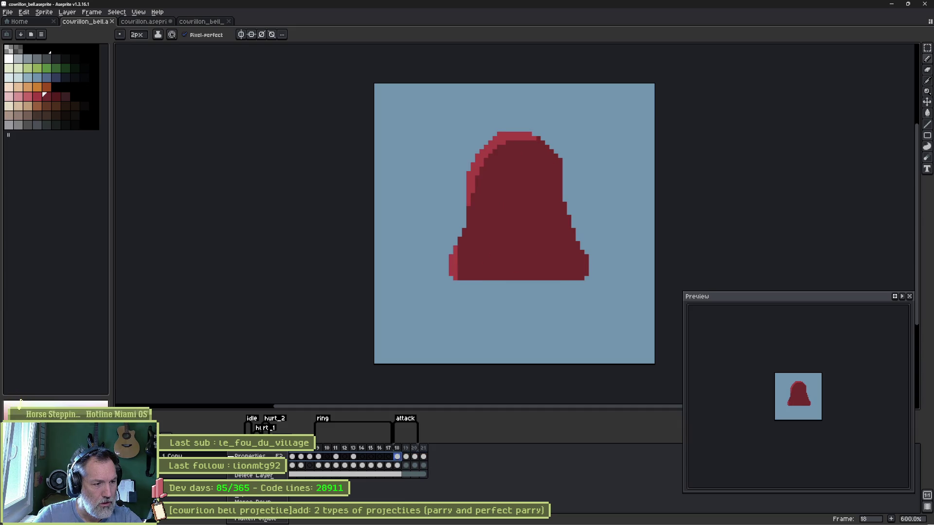
Delete the 1 Copy layer, then step through the shatter frames up to frame 8.
left_click(268, 476)
left_click(248, 457)
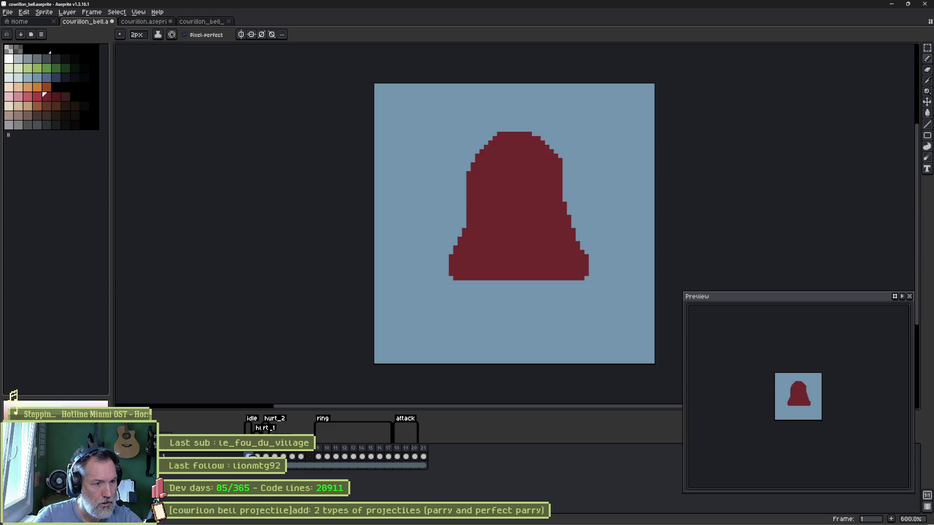
left_click(257, 457)
key("Right")
key("Right")
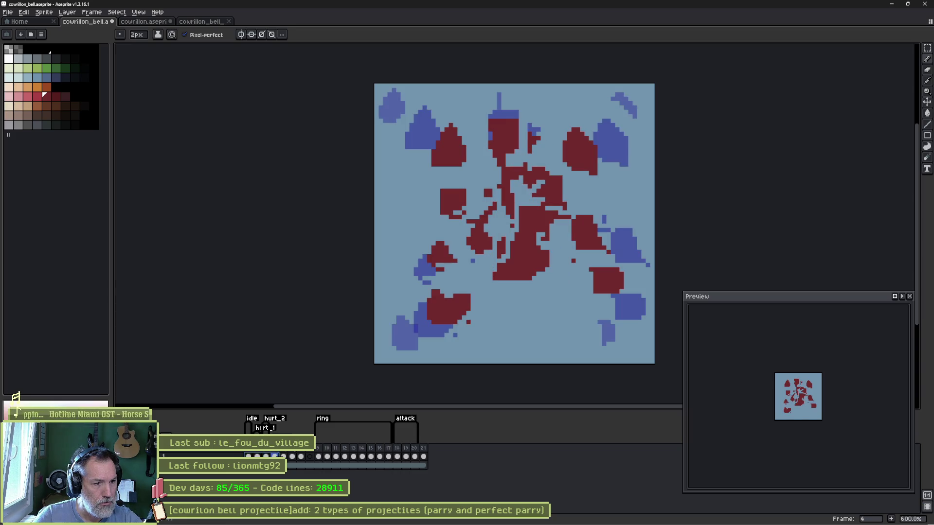
key("Right")
left_click(301, 458)
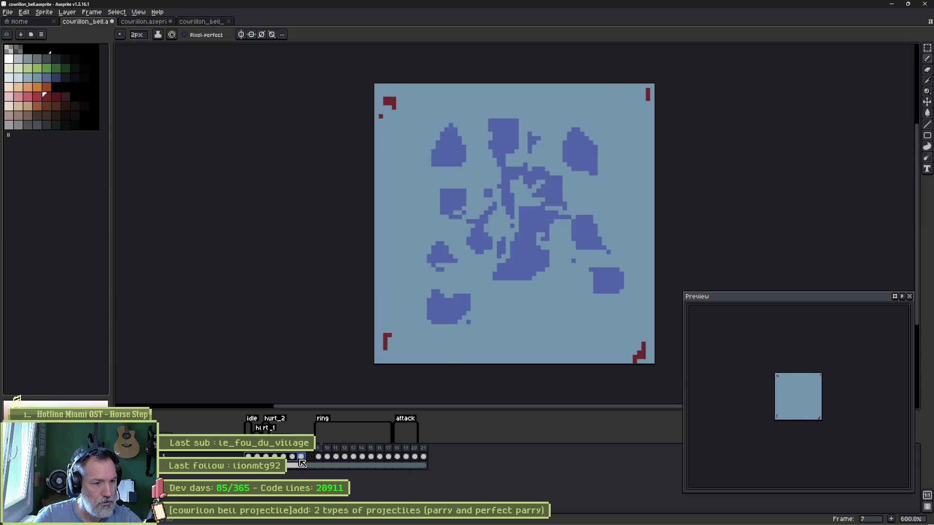
left_click(308, 457)
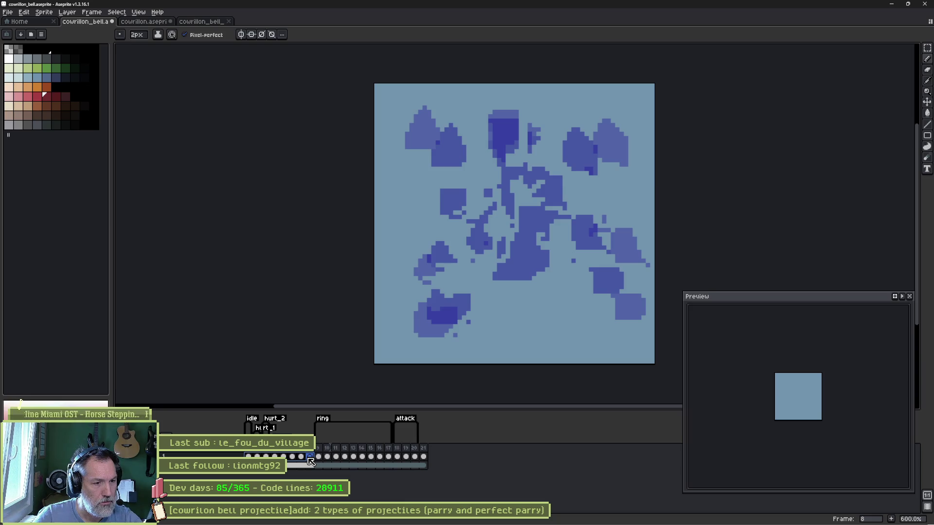
Select the cels from frame 9 through 21 and save the bell sprite file.
right_click(311, 461)
left_click(309, 453)
left_click_drag(318, 457, 430, 459)
key("ctrl+s")
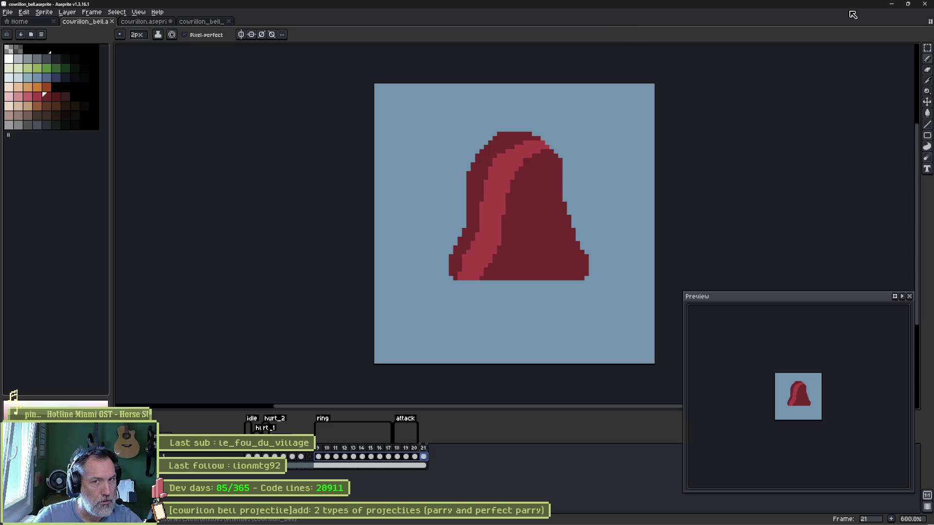
key("alt+Tab")
Reimport the bell sprite from Aseprite in the cowrillon_bell scene's 2D view.
left_click(407, 16)
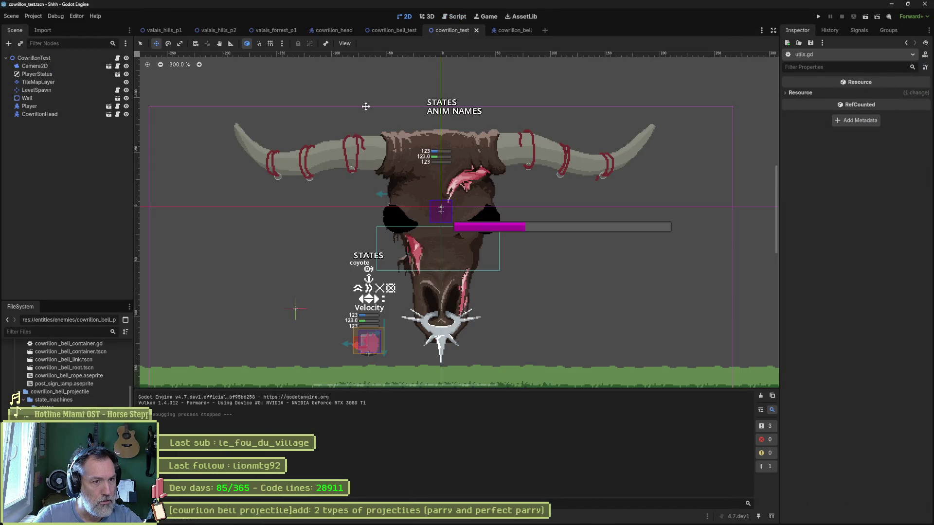
left_click(506, 30)
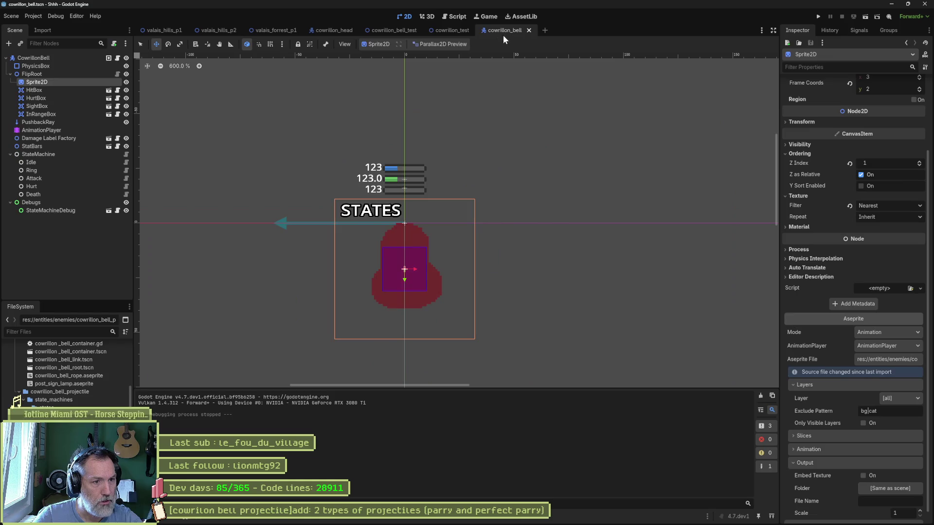
scroll(802, 381, "down", 1)
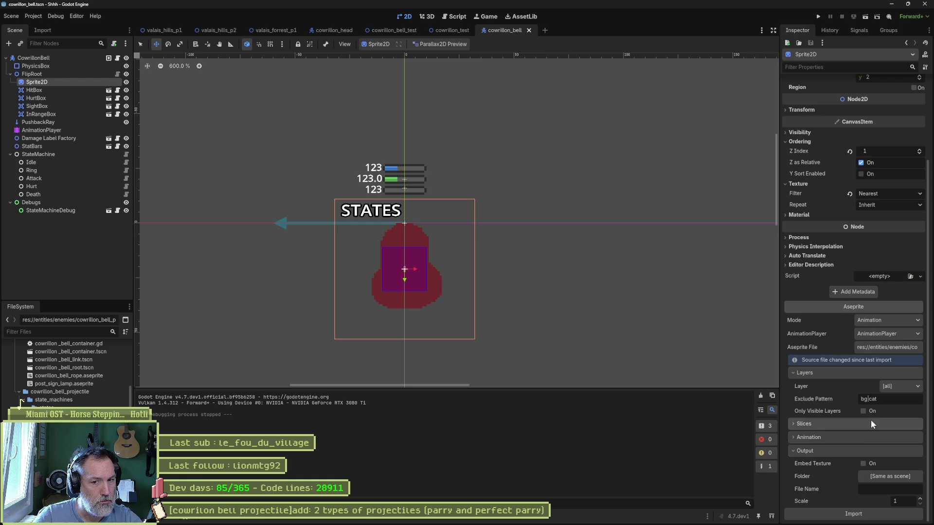
left_click(860, 513)
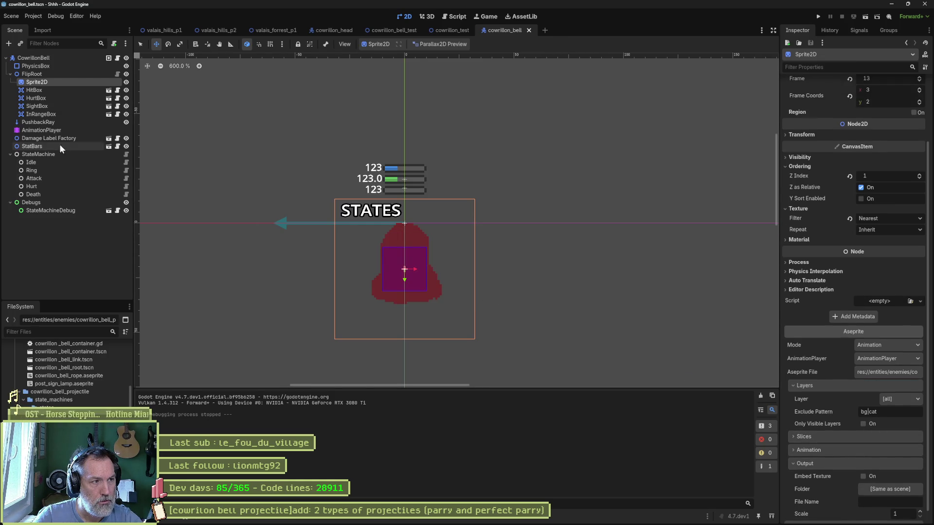
Load the death animation in the AnimationPlayer and scrub to its final frame.
left_click(61, 130)
left_click(370, 356)
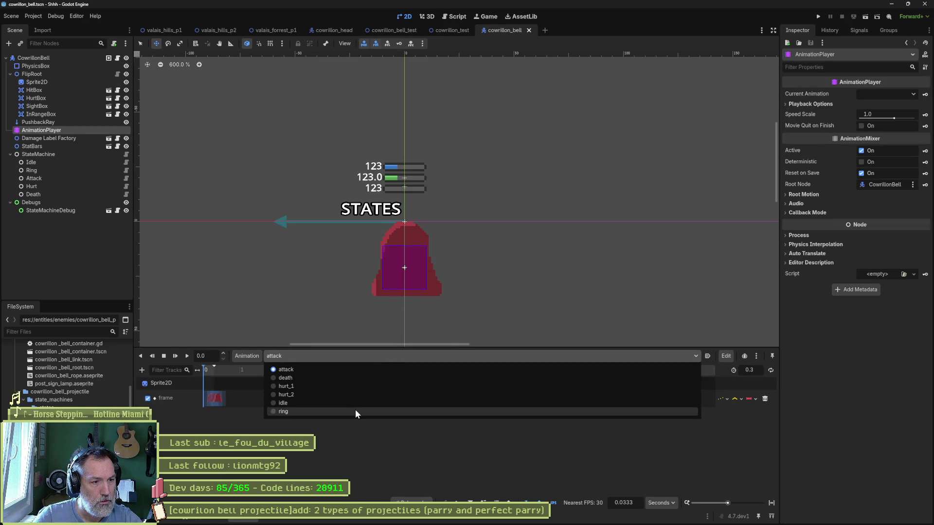
left_click(351, 377)
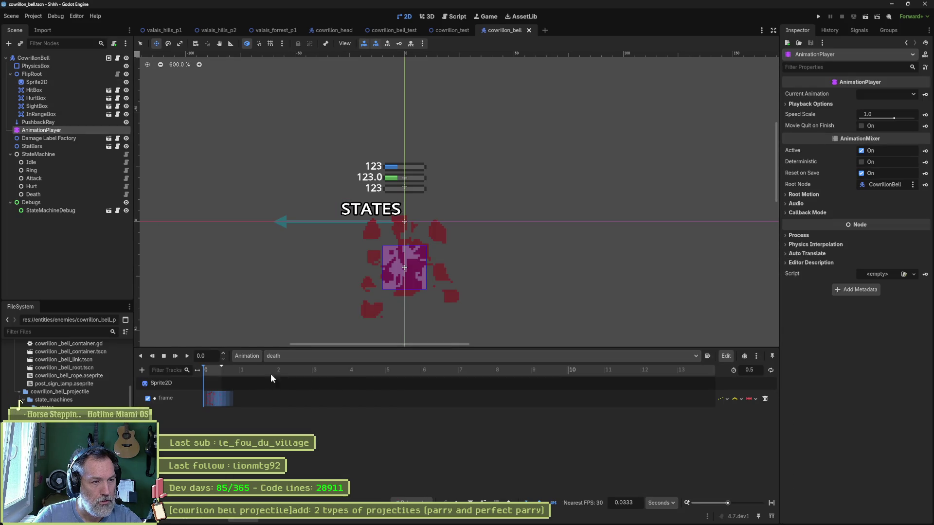
left_click(772, 504)
left_click_drag(304, 369, 634, 384)
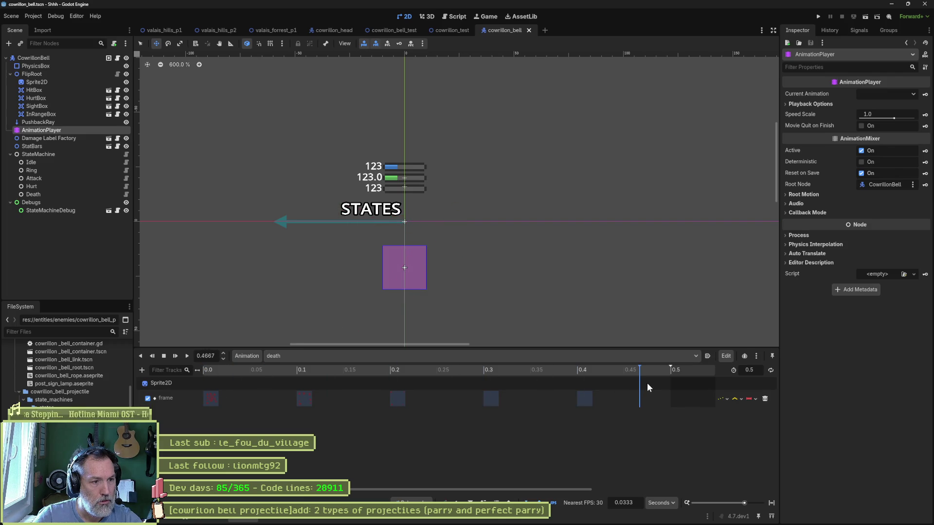
left_click(454, 34)
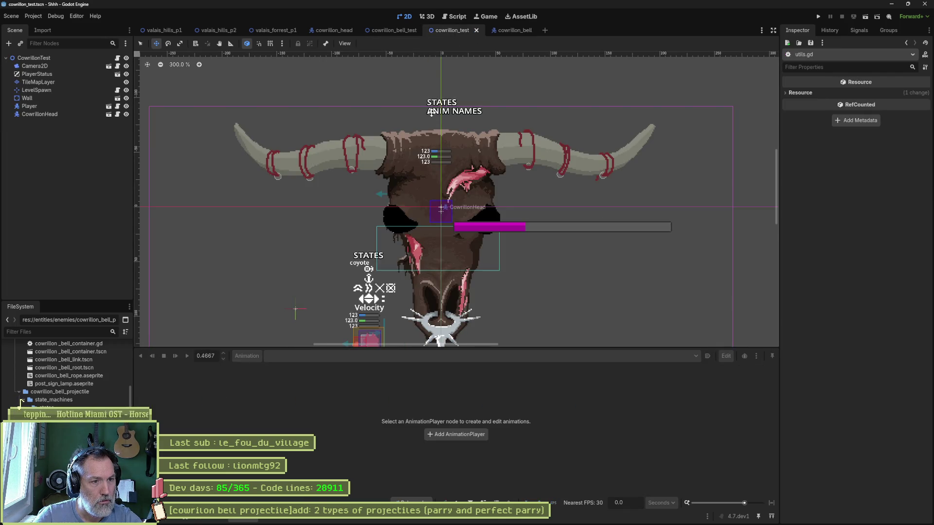
key("F6")
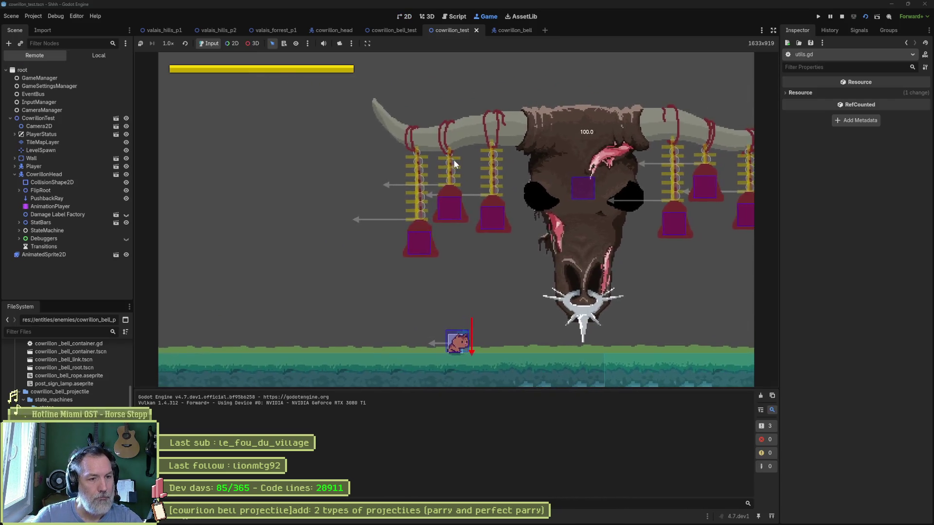
key("d")
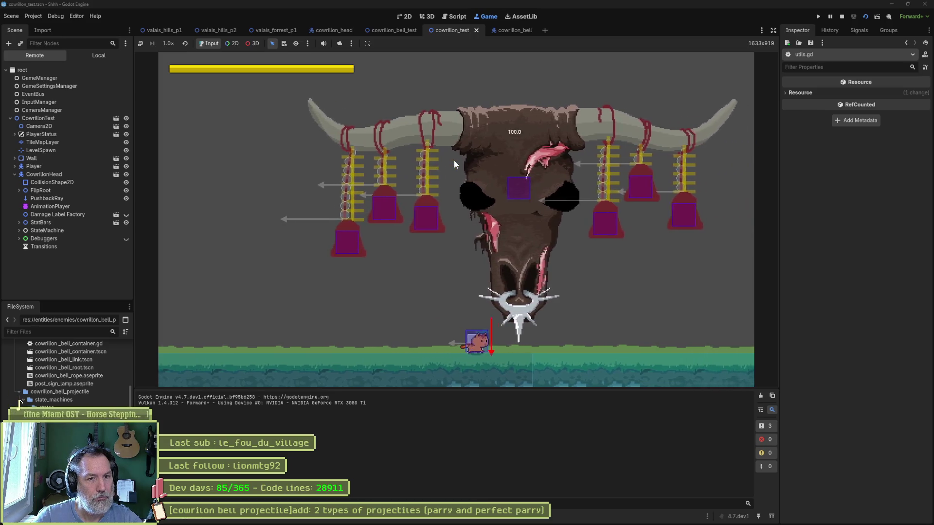
key("d")
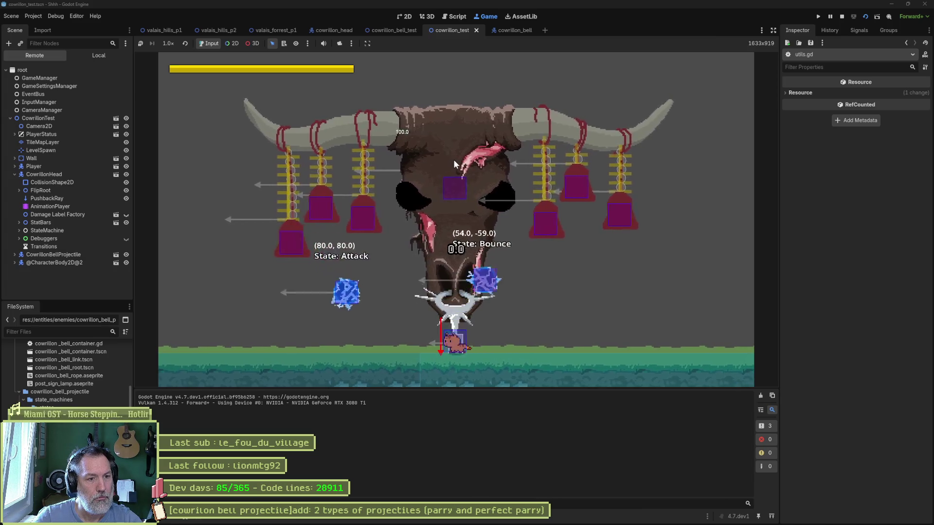
key("a")
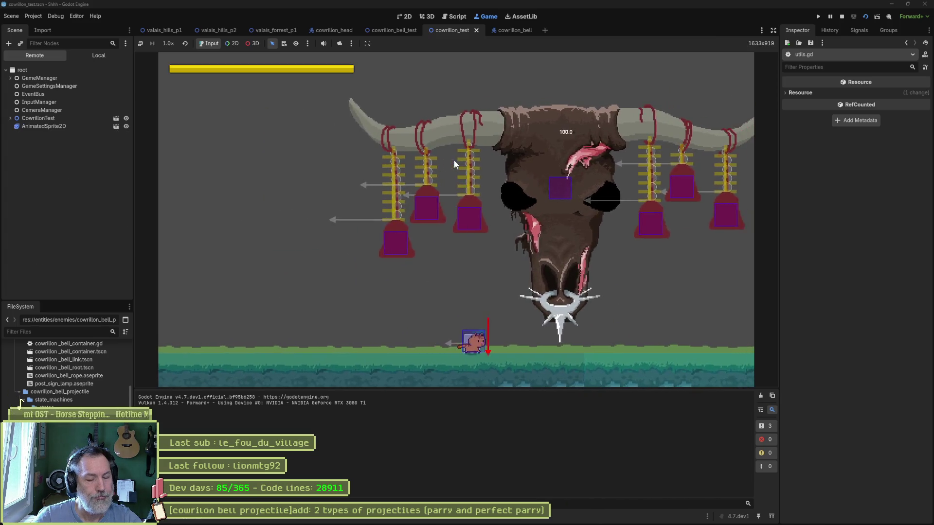
key("a")
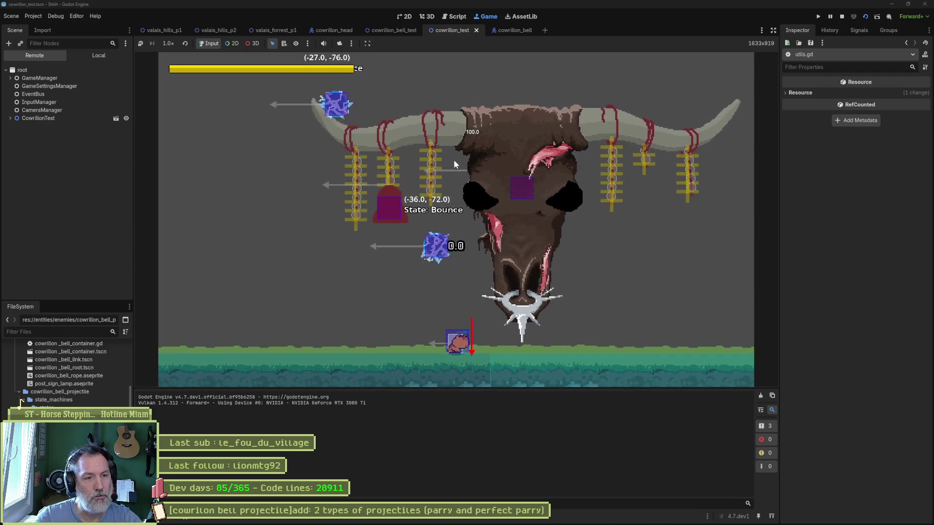
key("F8")
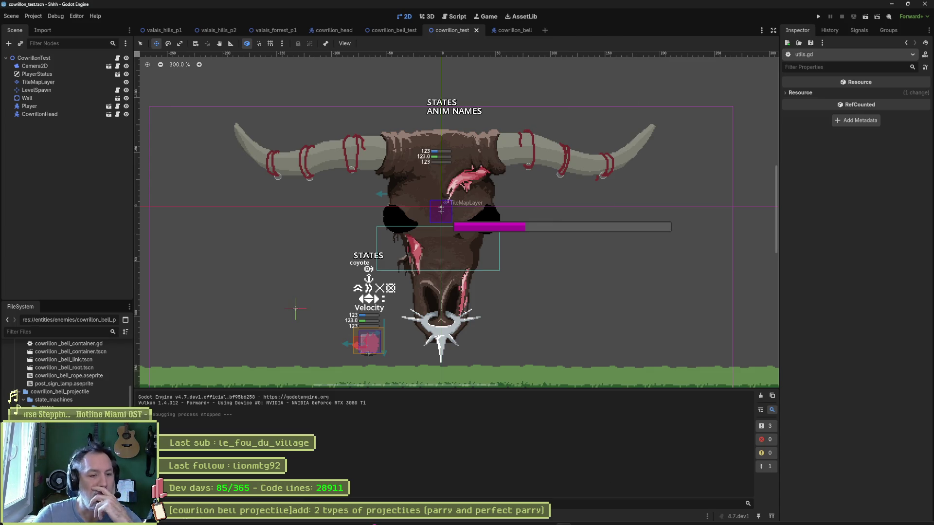
Open level.gd in the script editor and place the caret on the current_level line 13.
mouse_move(563, 517)
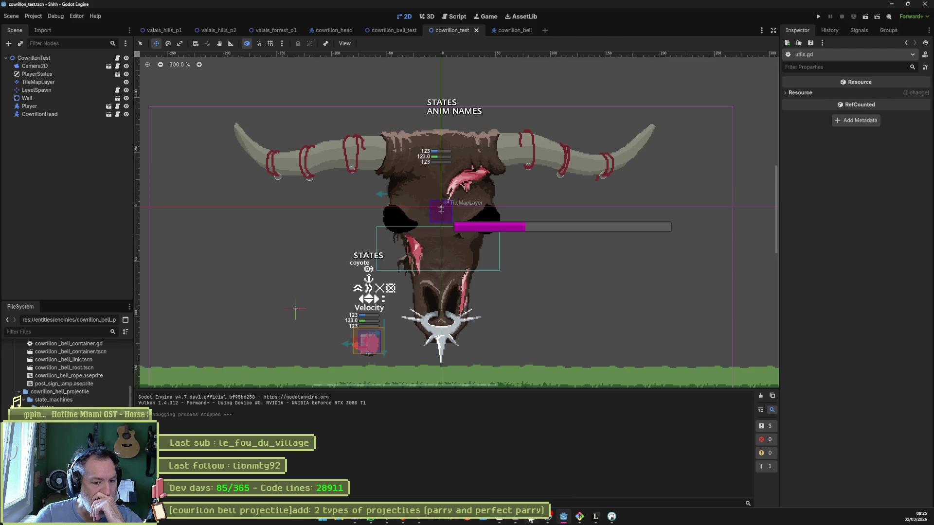
left_click(456, 18)
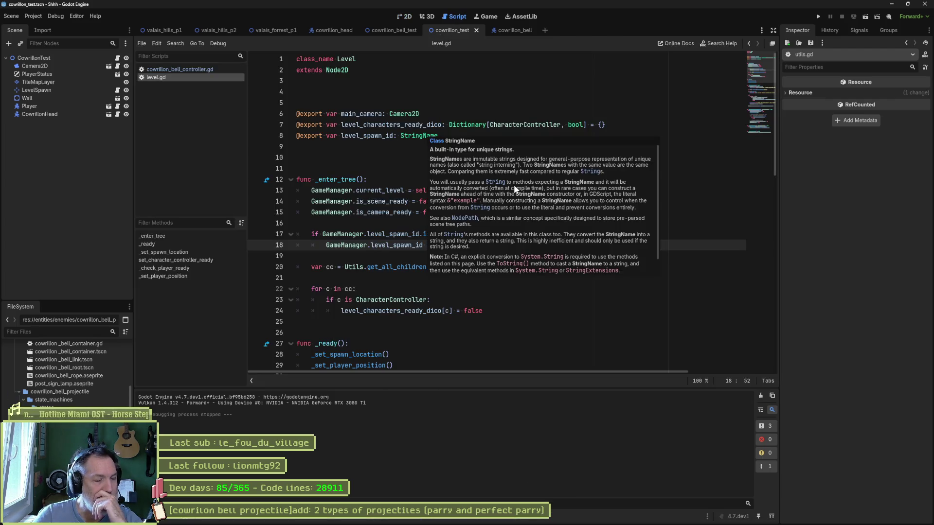
left_click(385, 191)
mouse_move(397, 193)
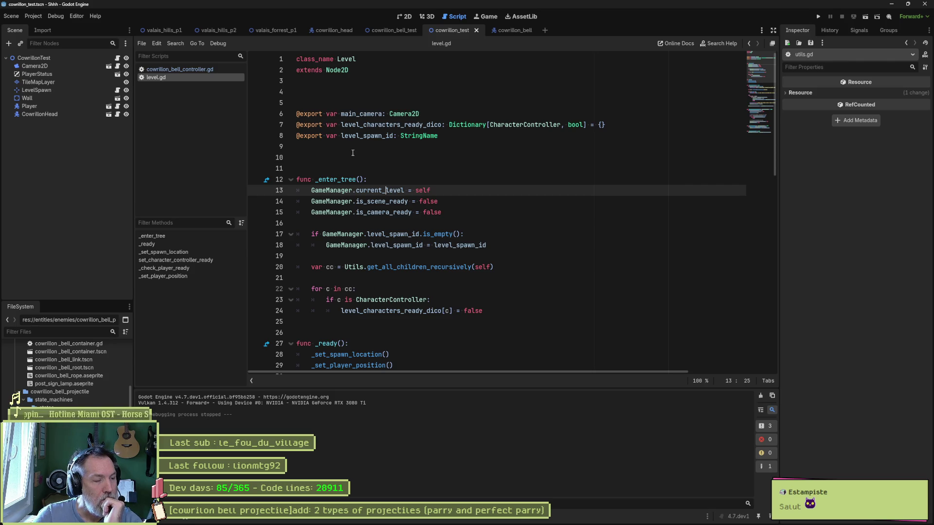
Show cowrillon_bell in the 2D view, check its animation list, and bring up quick-open search.
left_click(514, 31)
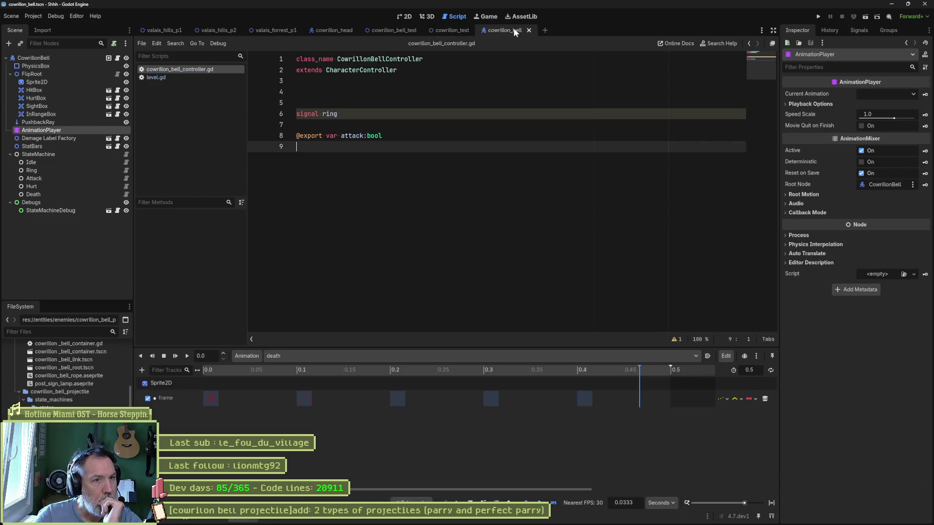
left_click(407, 16)
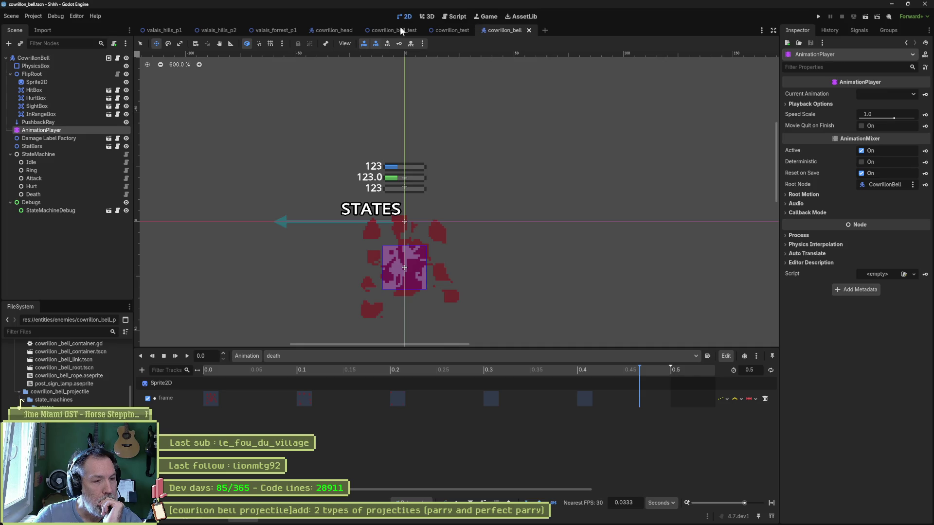
left_click(337, 356)
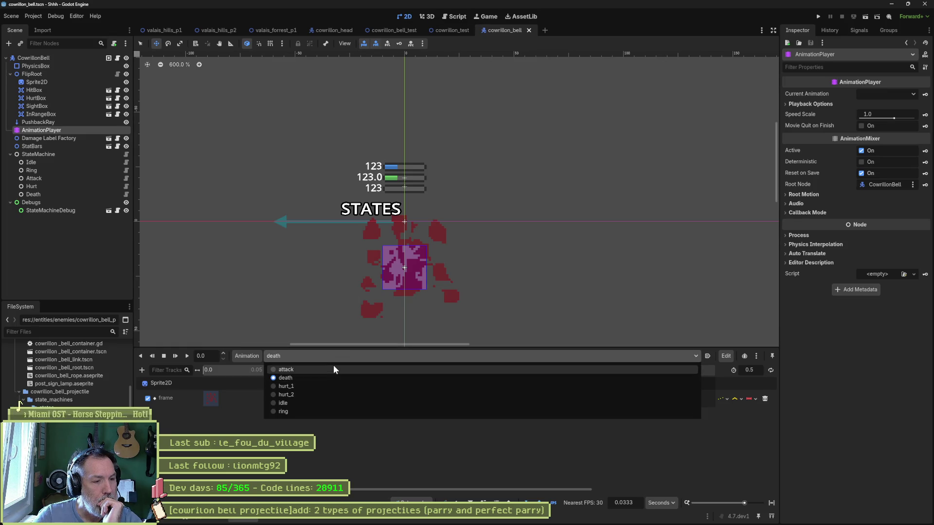
left_click(333, 439)
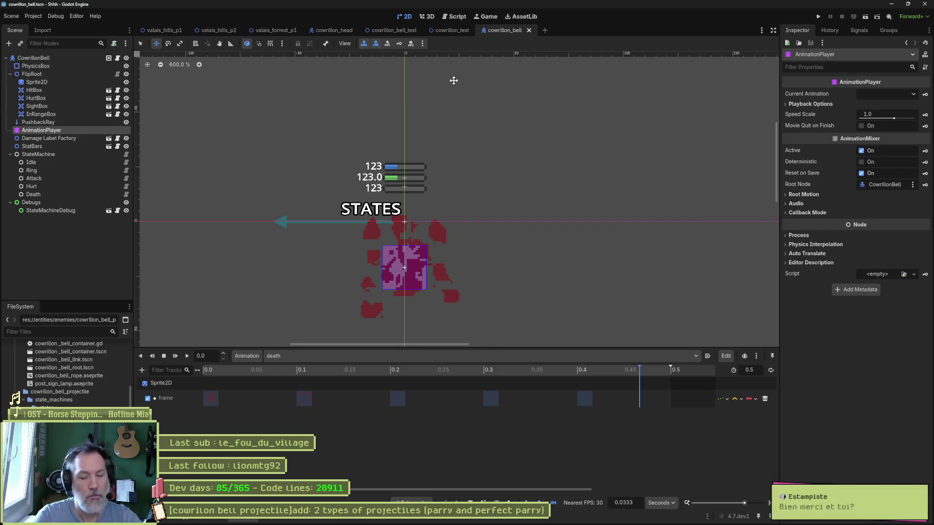
key("alt+shift+o")
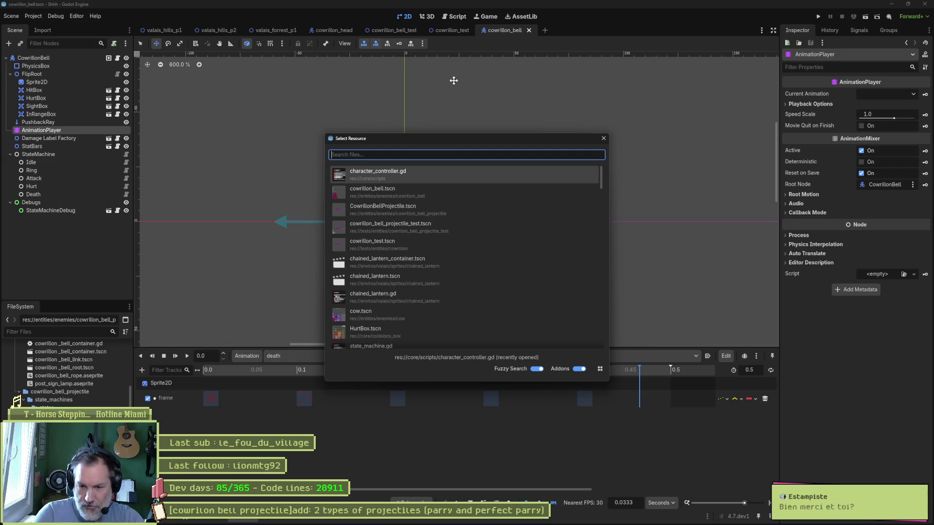
Search 'projectile', then 'Co', and open CowrillonBellProjectile.tscn from the results.
type("pr")
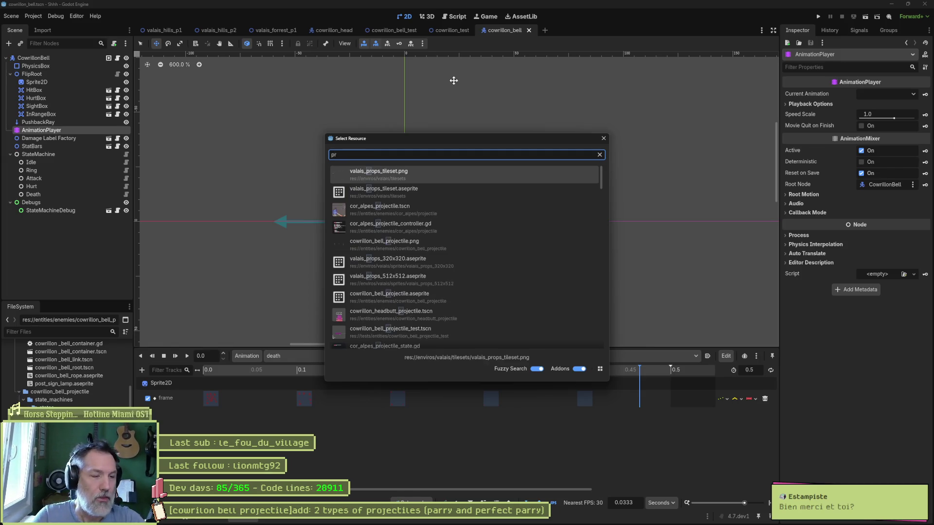
type("o")
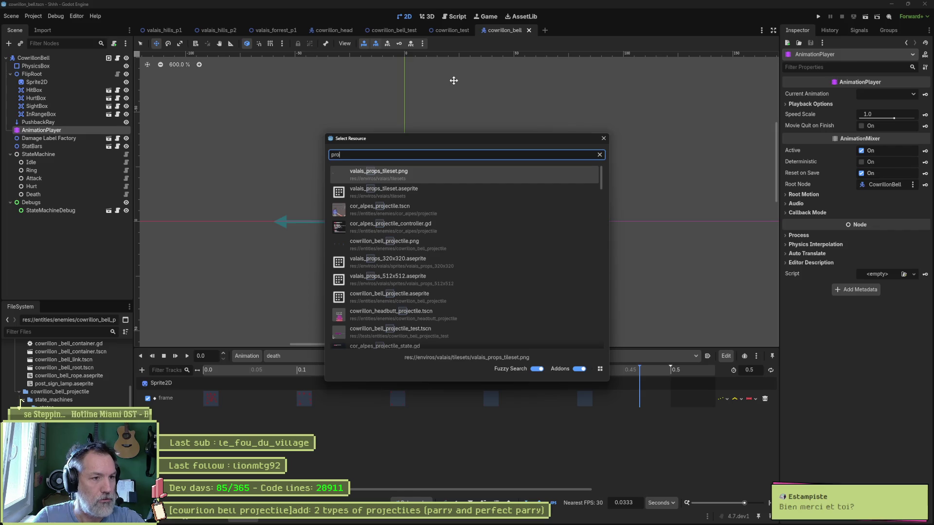
type("jectile")
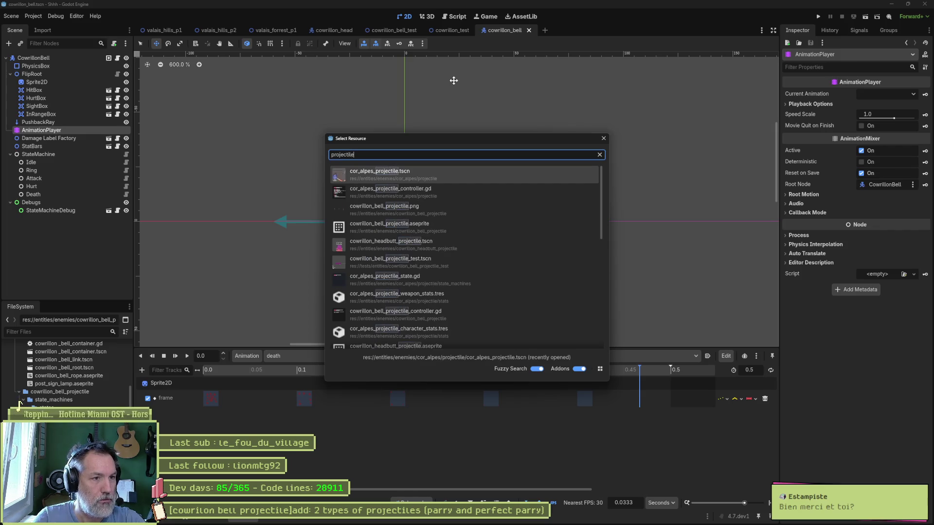
key("Down")
key("Down")
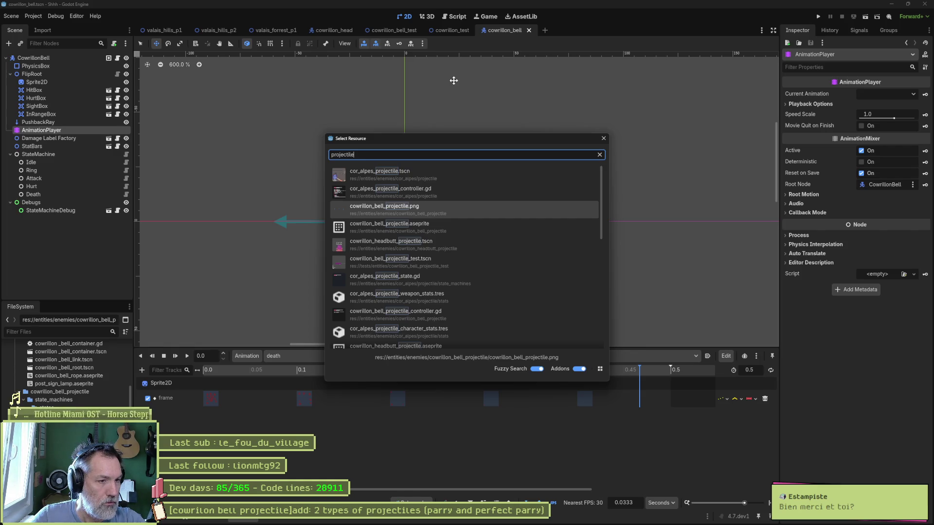
key("Down")
key("Down")
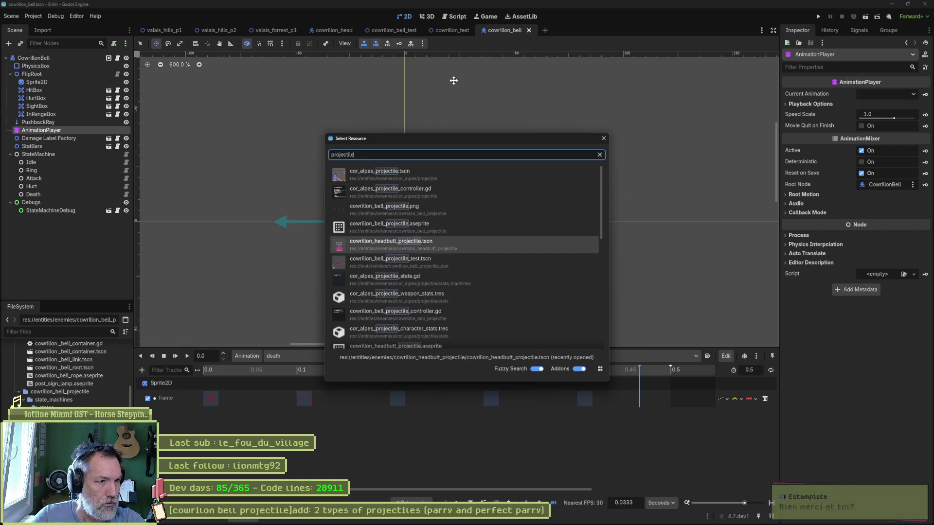
key("Down")
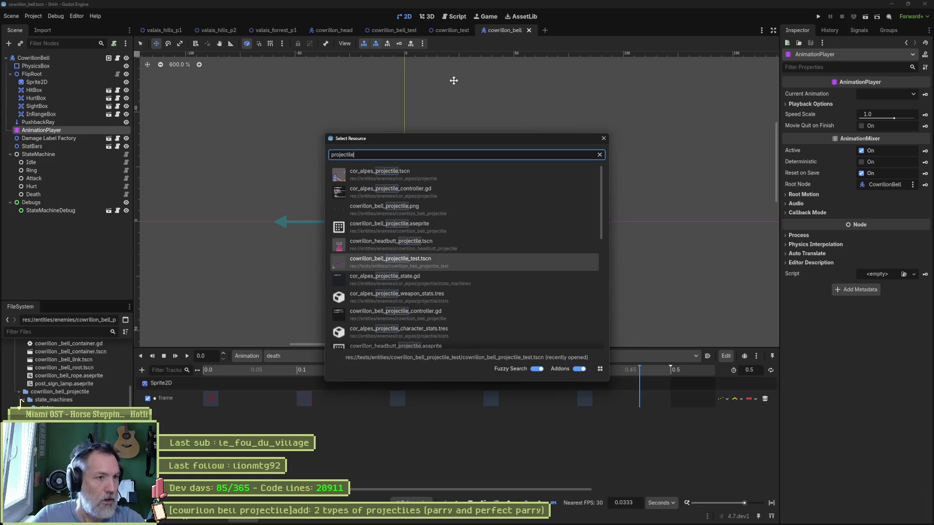
key("BackSpace")
key("BackSpace")
key("BackSpace")
type("Co")
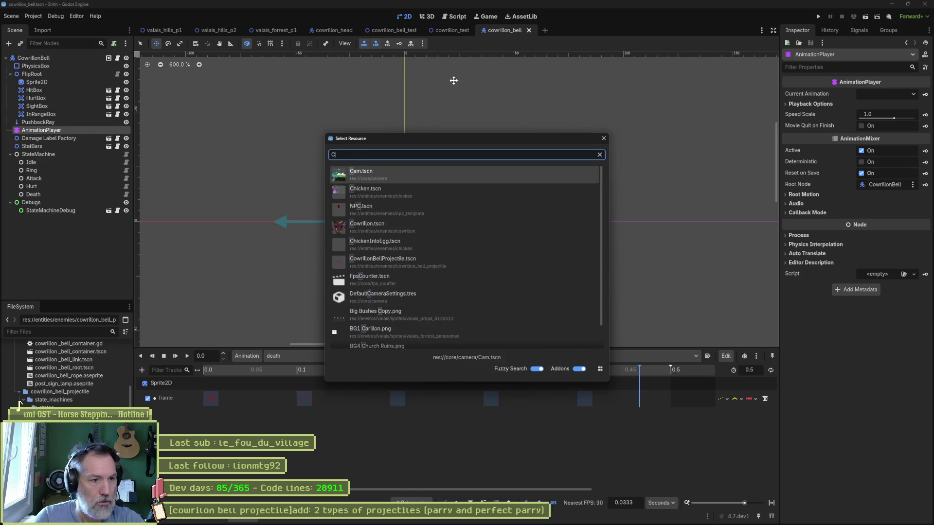
key("Down")
key("Return")
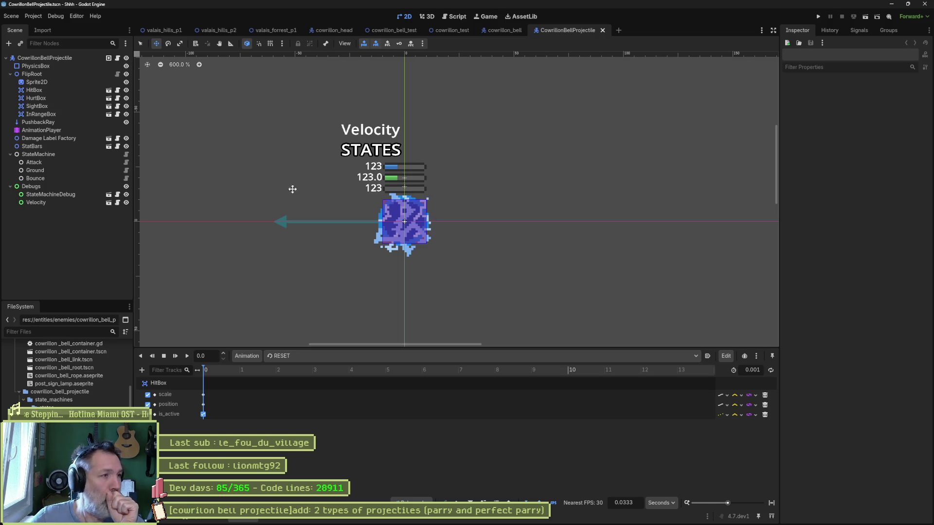
Open cowrillon_bell_projectile_controller.gd via the CowrillonBellProjectile root node's script icon.
left_click(72, 58)
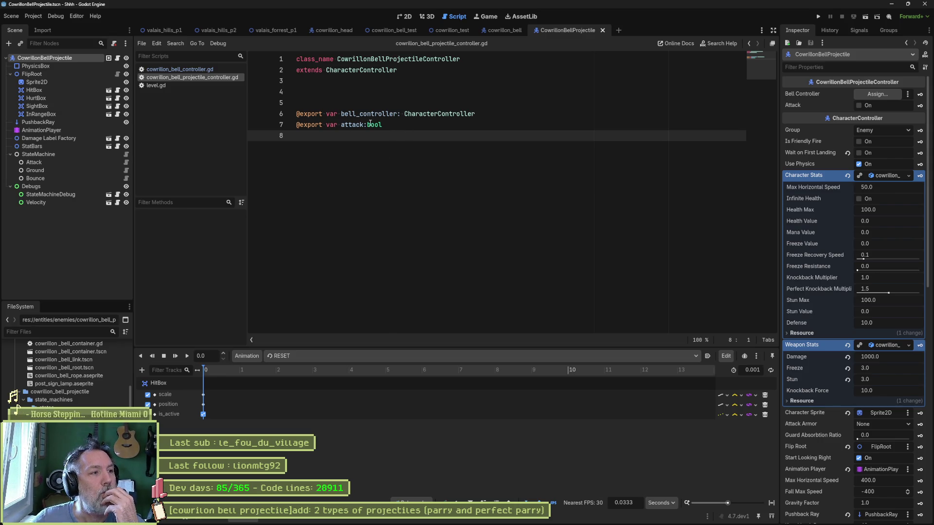
mouse_move(369, 124)
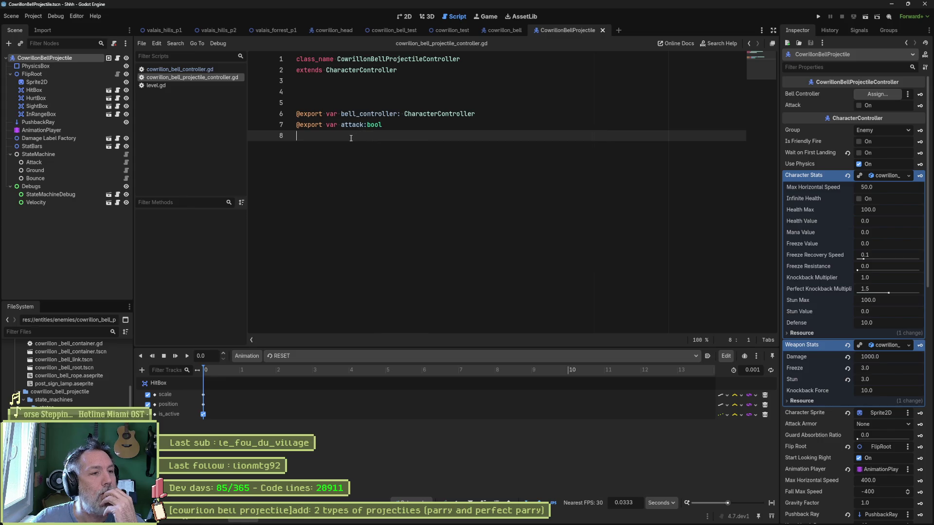
key("Return")
type("var")
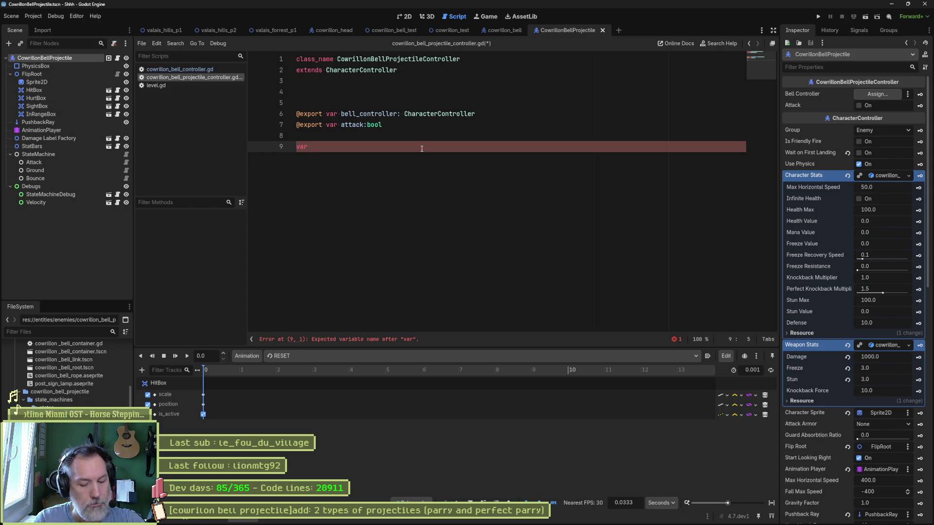
key("BackSpace")
key("BackSpace")
key("BackSpace")
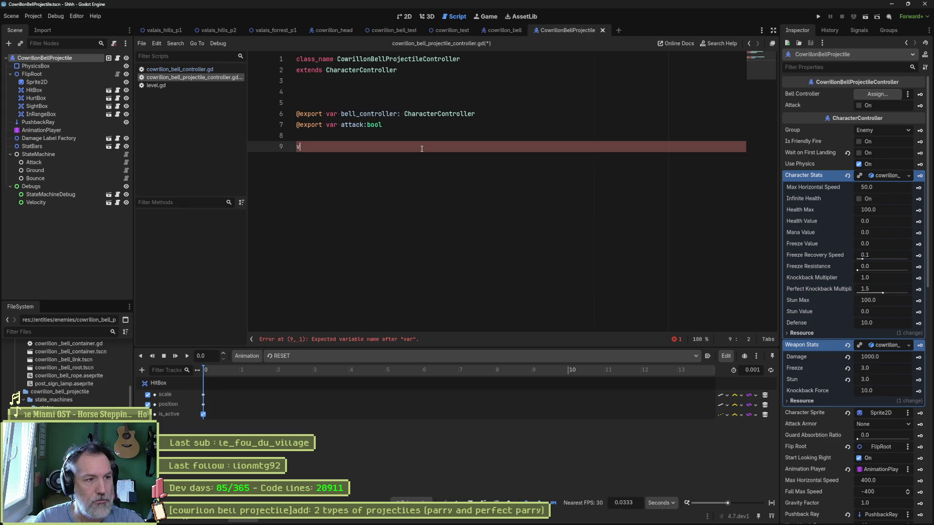
left_click_drag(36, 82, 287, 146)
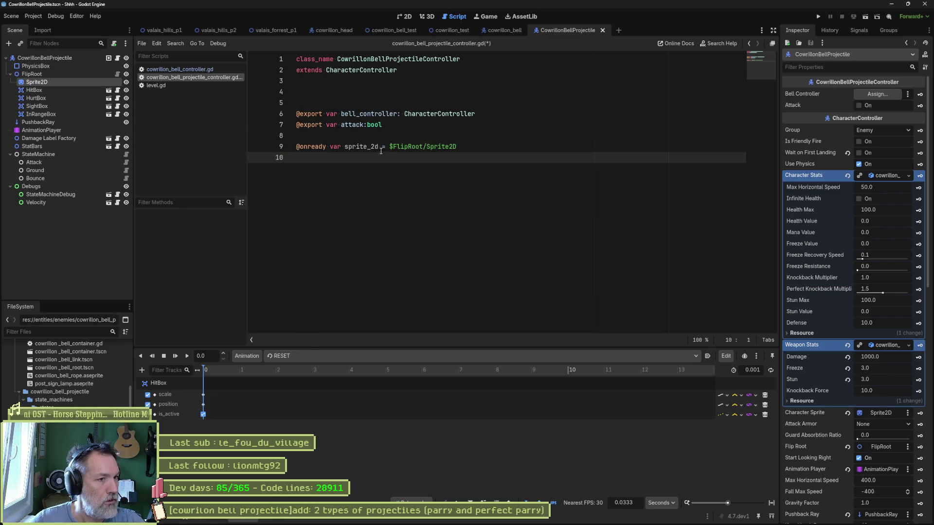
double_click(360, 146)
key("Right")
key("BackSpace")
key("BackSpace")
key("BackSpace")
key("BackSpace")
type("e")
key("ctrl+s")
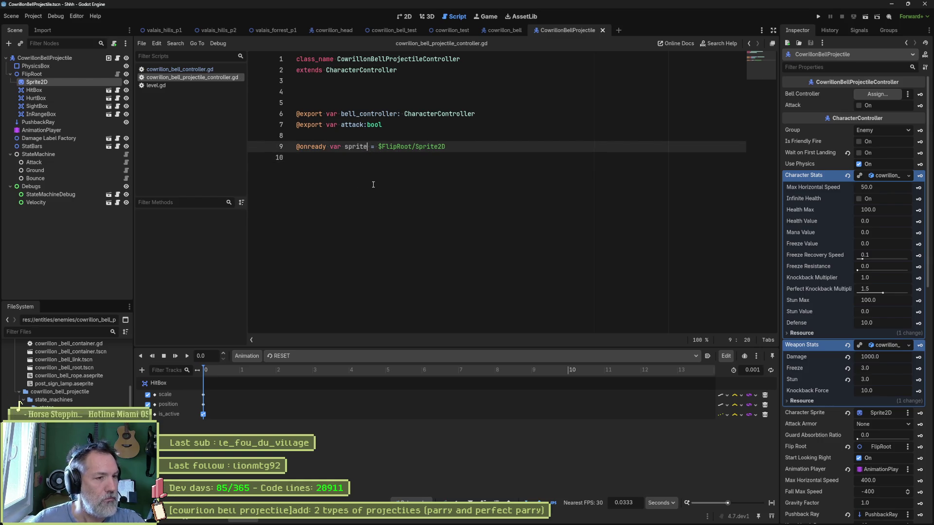
left_click(367, 161)
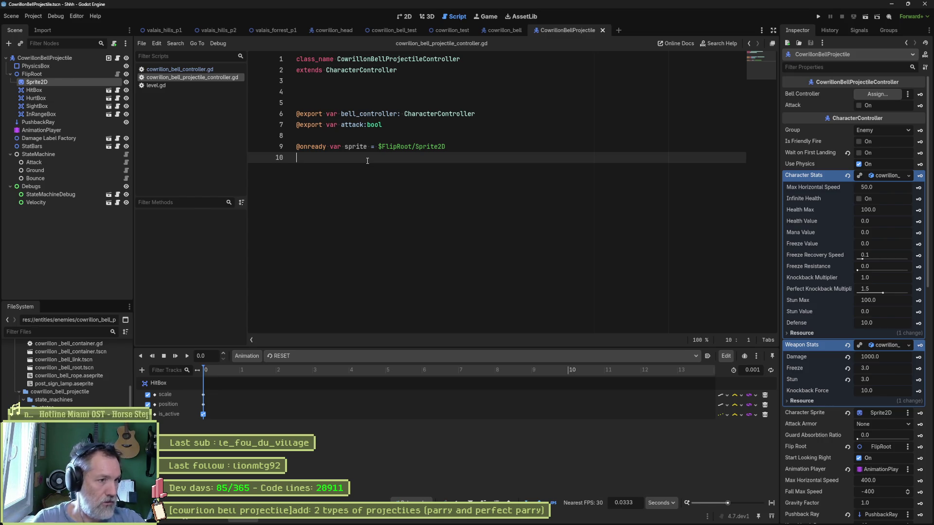
key("Up")
key("Up")
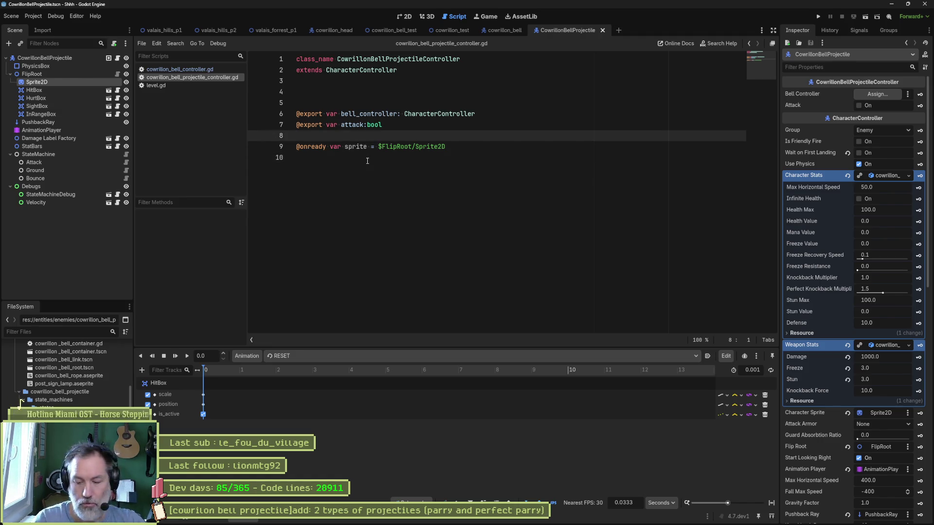
type("@export var")
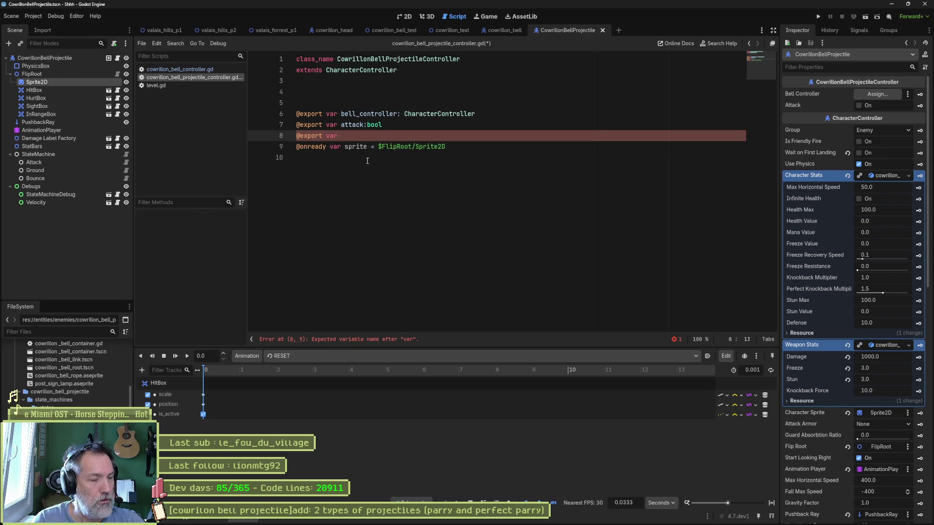
type(" perfect")
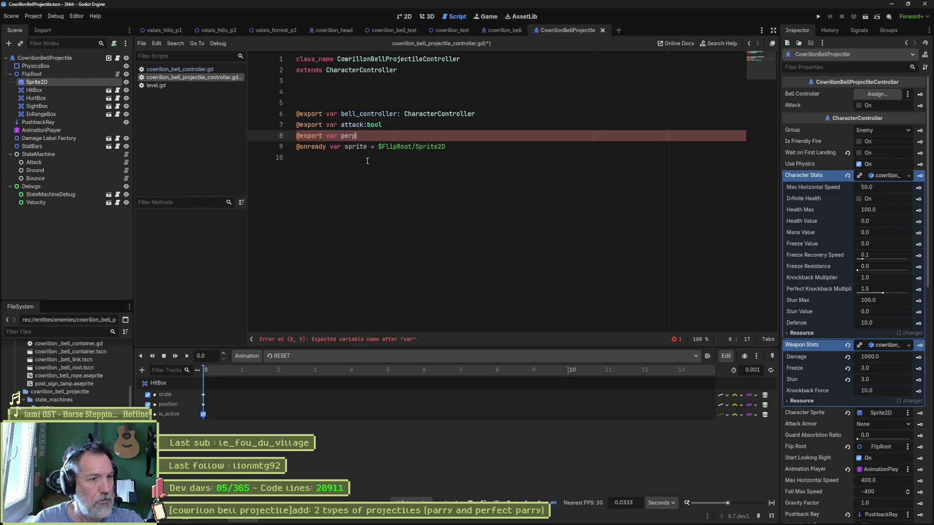
type("_")
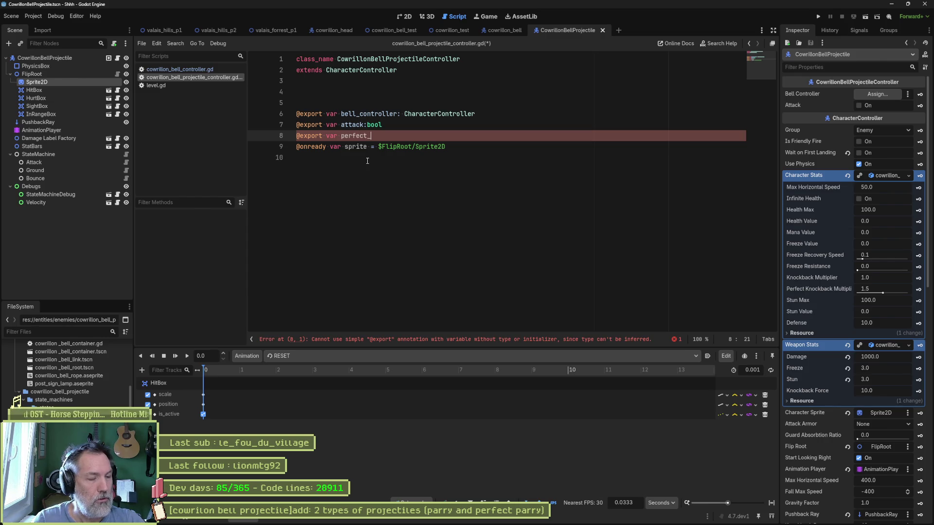
type("type")
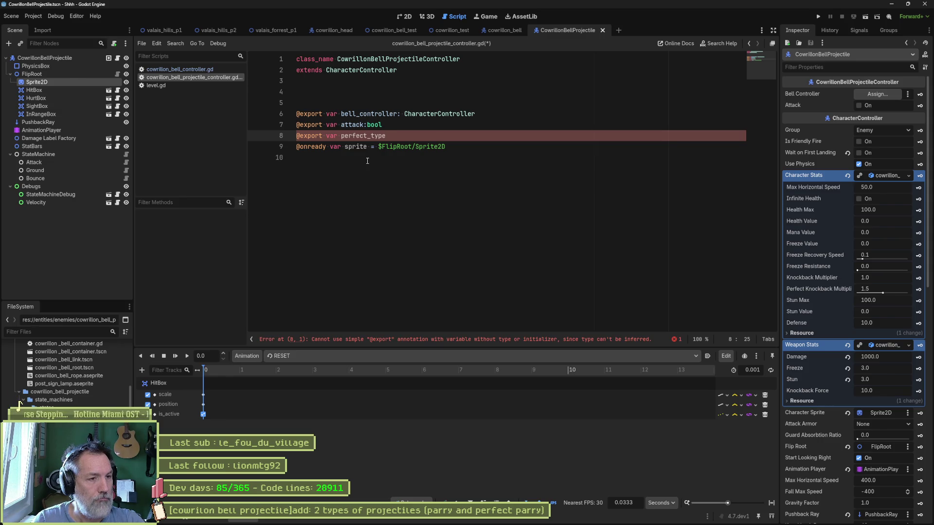
Finish the export declaration perfect_color := Color.WHITE and save the script.
key("BackSpace")
key("BackSpace")
key("BackSpace")
type("color")
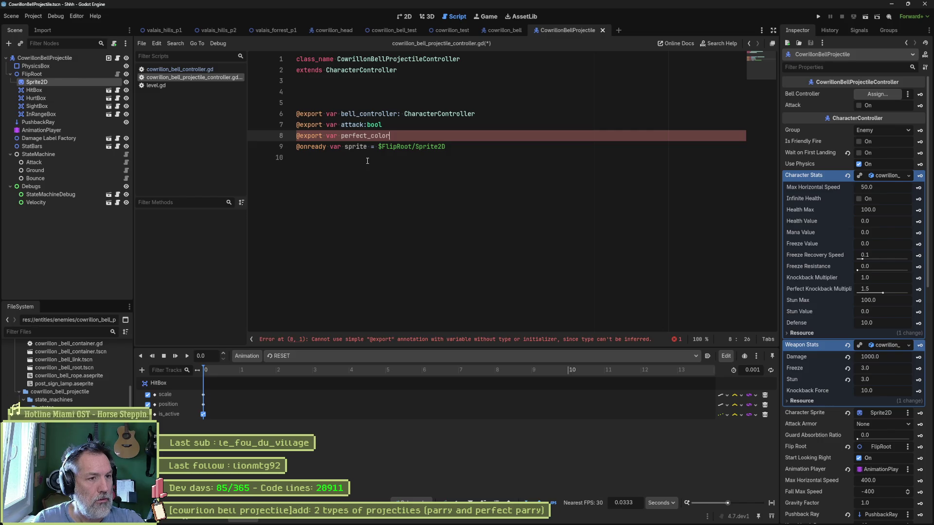
type(" := Color.whi")
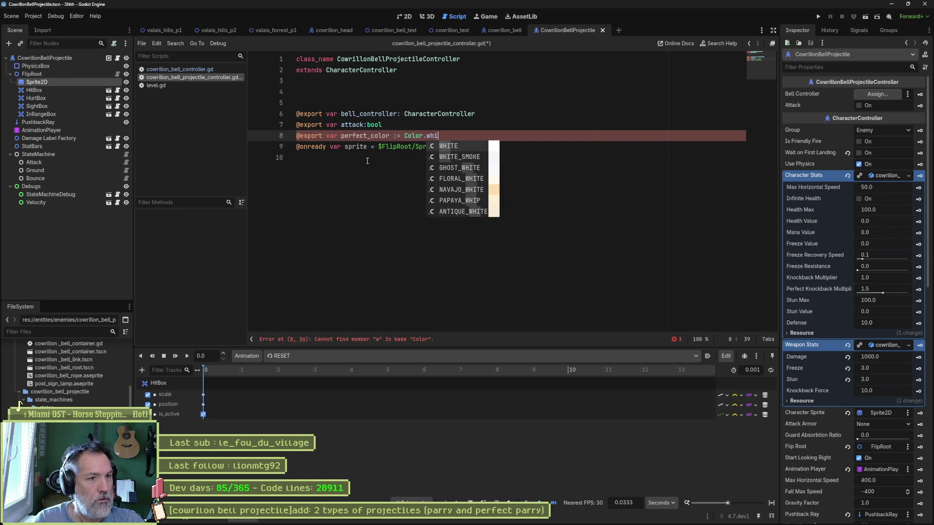
key("Return")
key("ctrl+s")
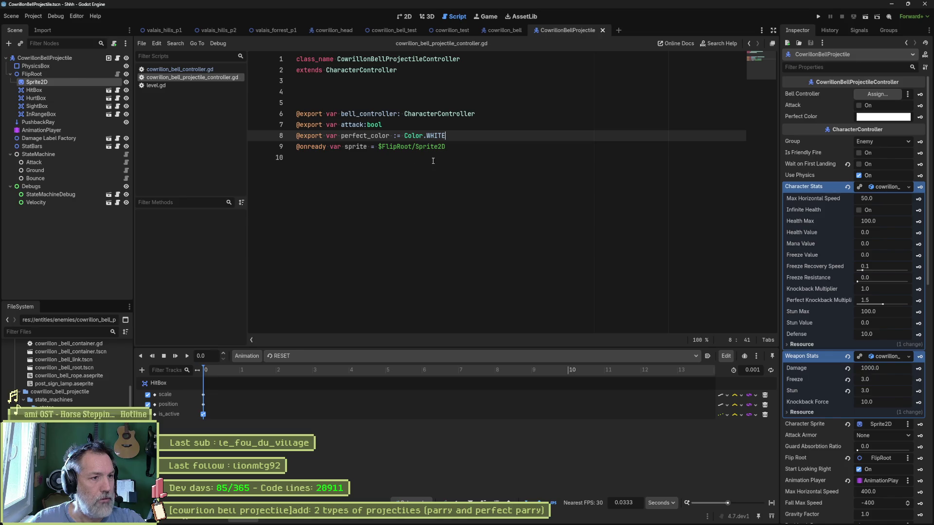
Add blank lines below the sprite variable to make room for a new function.
key("Return")
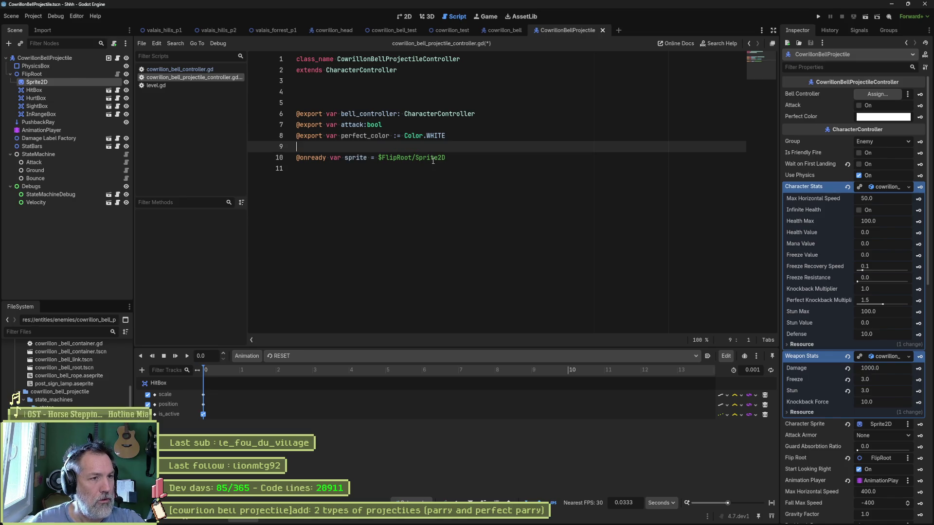
key("Down")
key("Down")
key("Return")
key("Return")
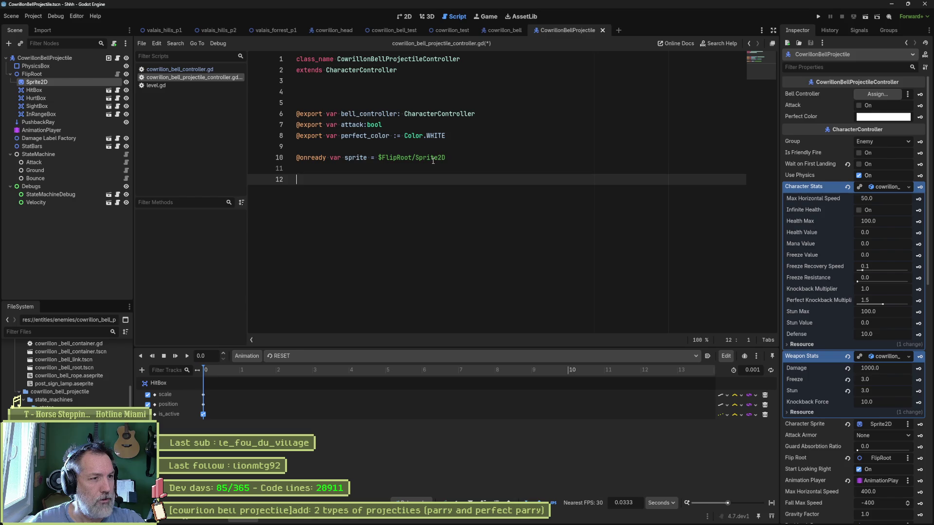
Add a _ready() function with a blank line above it and an indented body line.
type("func ")
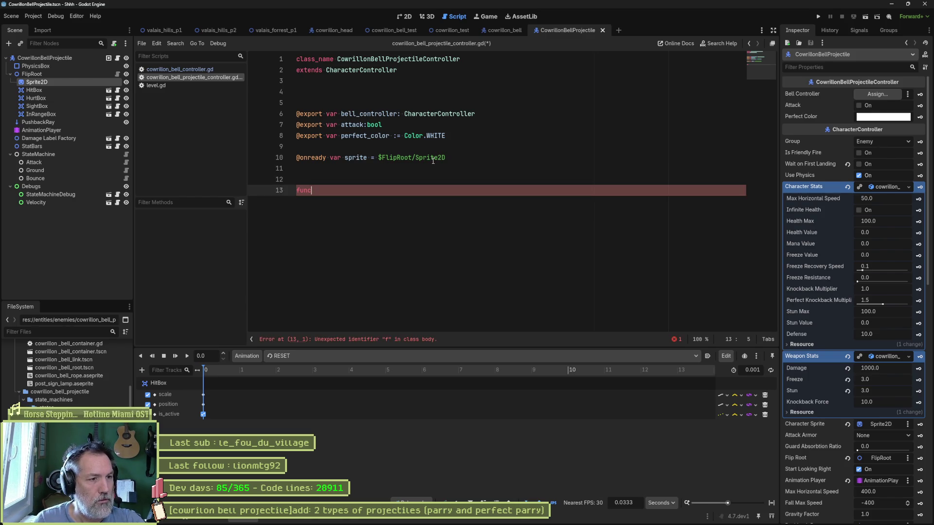
type("_r")
key("Return")
key("Home")
key("Return")
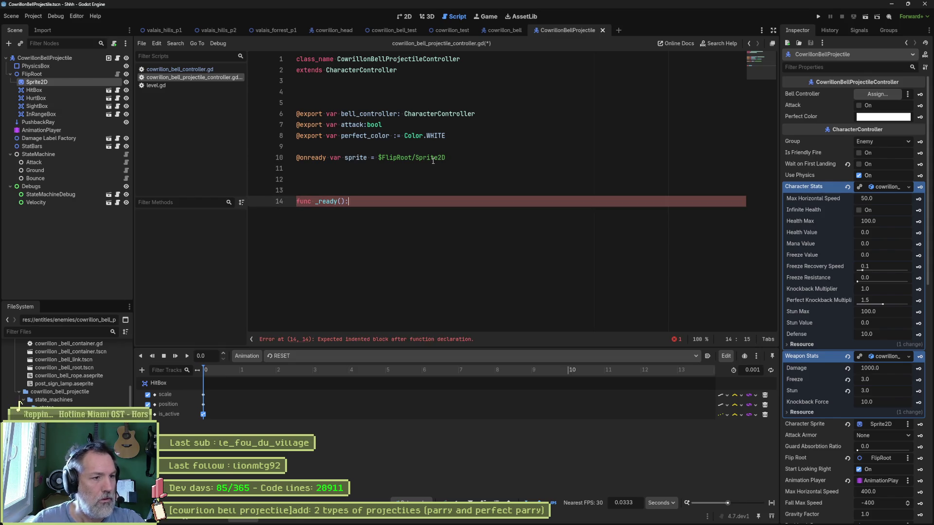
key("End")
key("Return")
Write sprite.modulate in _ready and look up the modulate property's documentation.
type("sprite.mod")
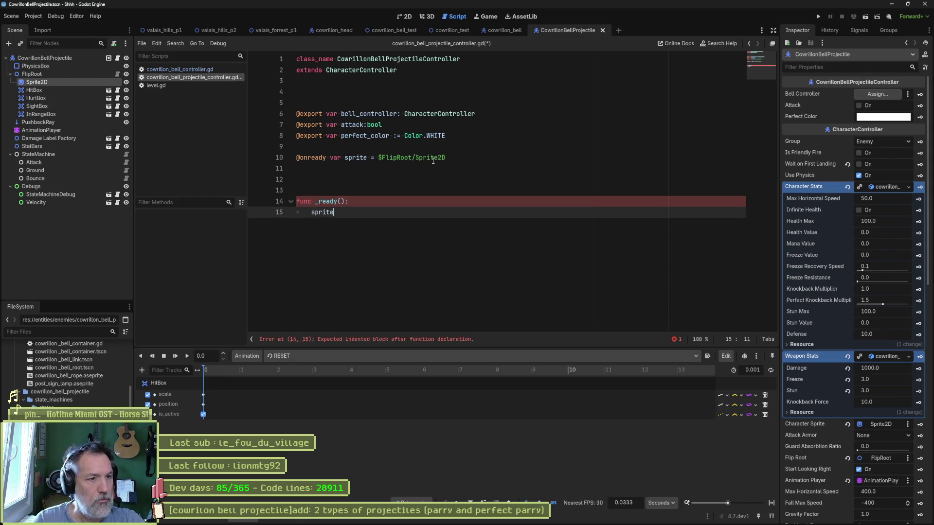
key("Return")
type("=")
key("BackSpace")
key("BackSpace")
left_click(353, 212, "ctrl")
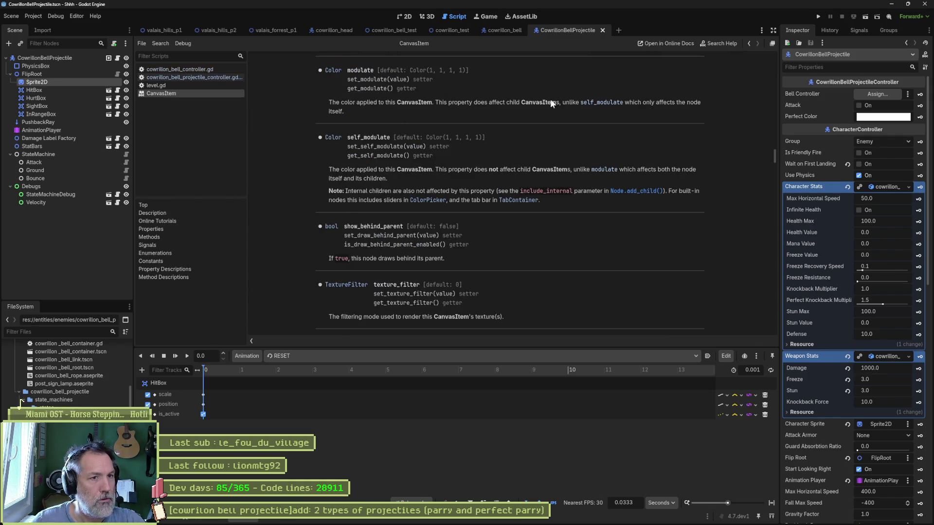
key("ctrl+w")
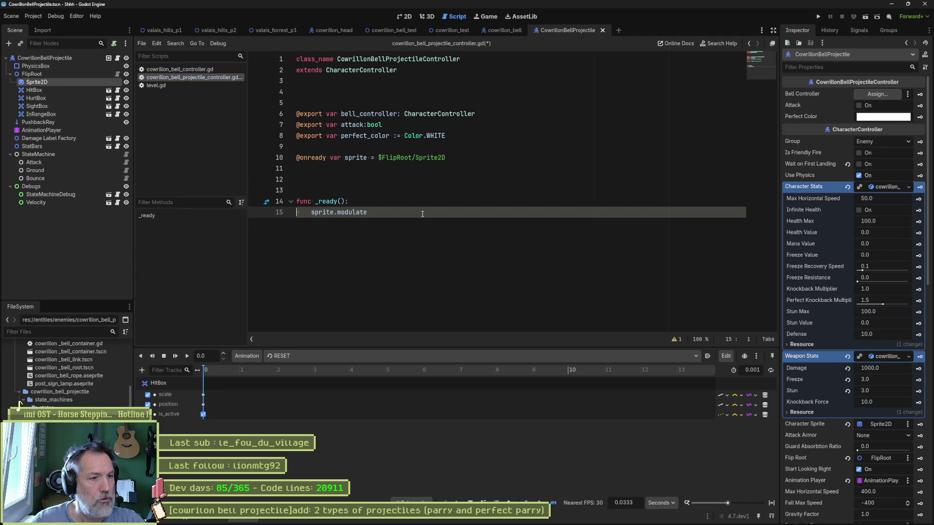
Extend the line to 'sprite.modulate = per' and add an empty indented line at the top of _ready.
type("= ")
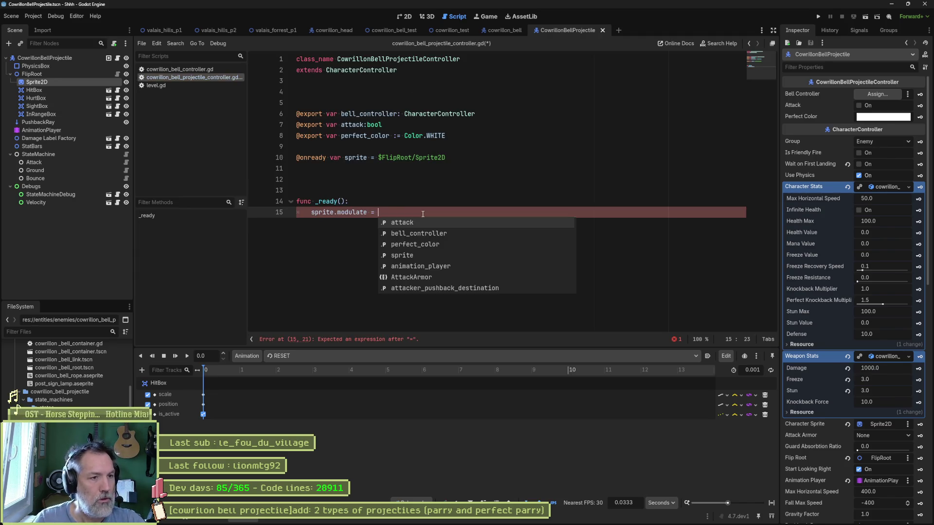
type("per")
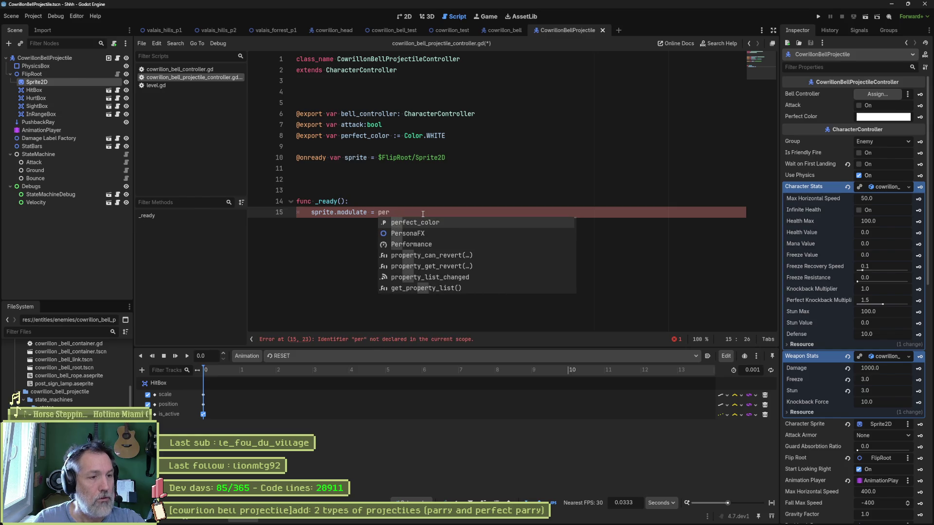
key("Escape")
key("Up")
key("Return")
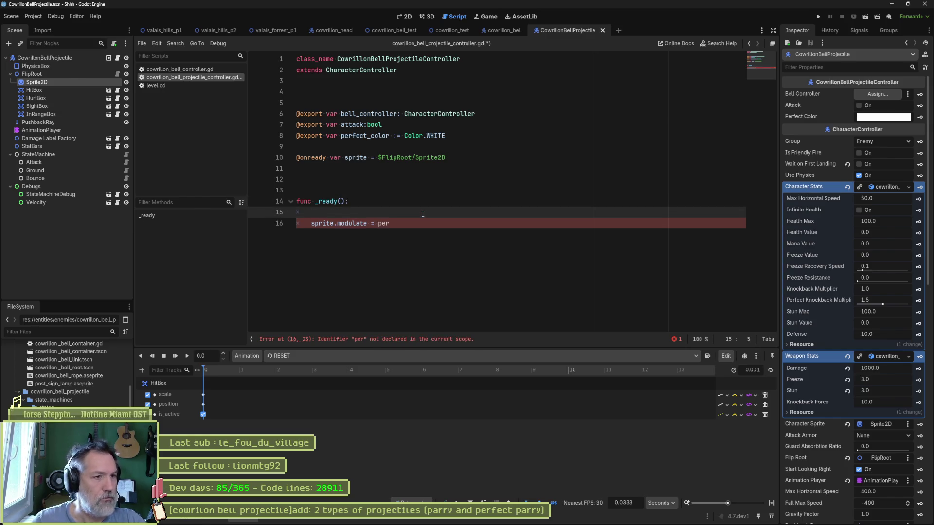
Declare 'var is_perfect := false' on a new line below the sprite variable.
left_click(462, 136)
key("Down")
key("Down")
key("Down")
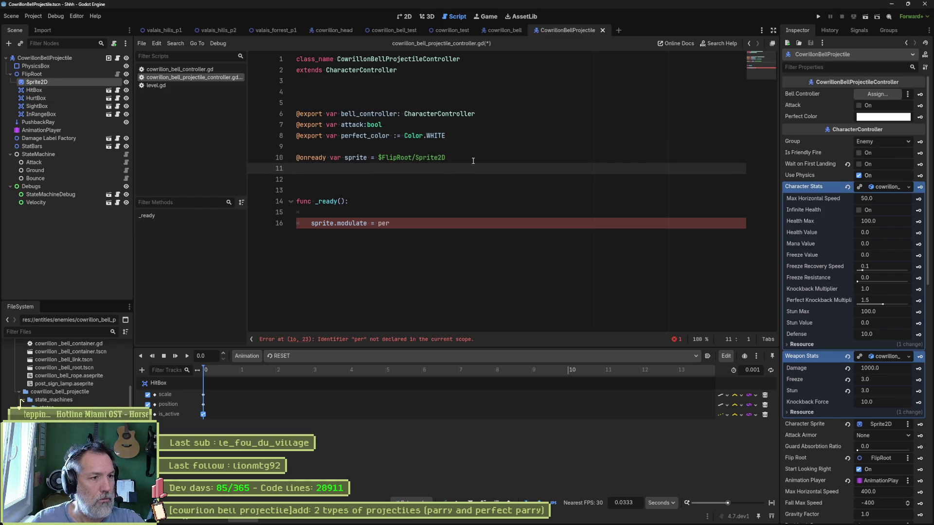
key("Return")
key("Return")
key("Up")
type("var ")
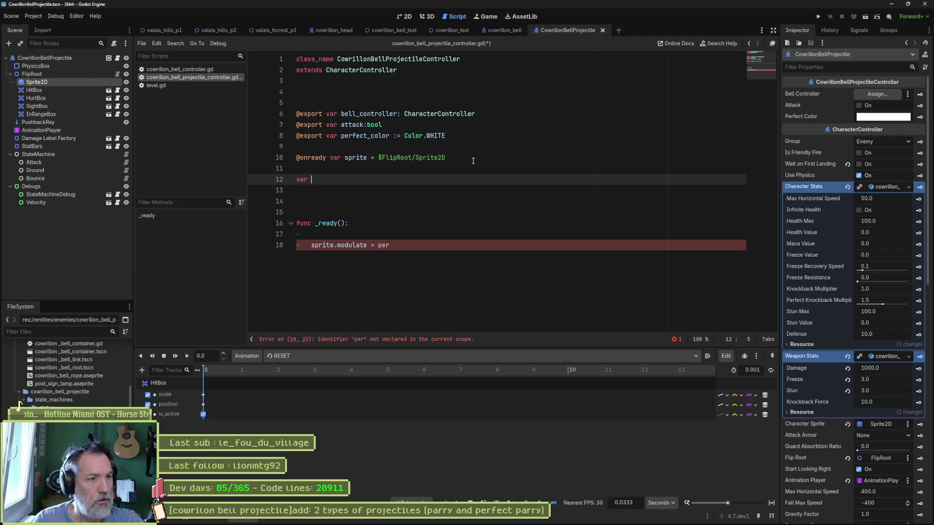
type("is_perfect")
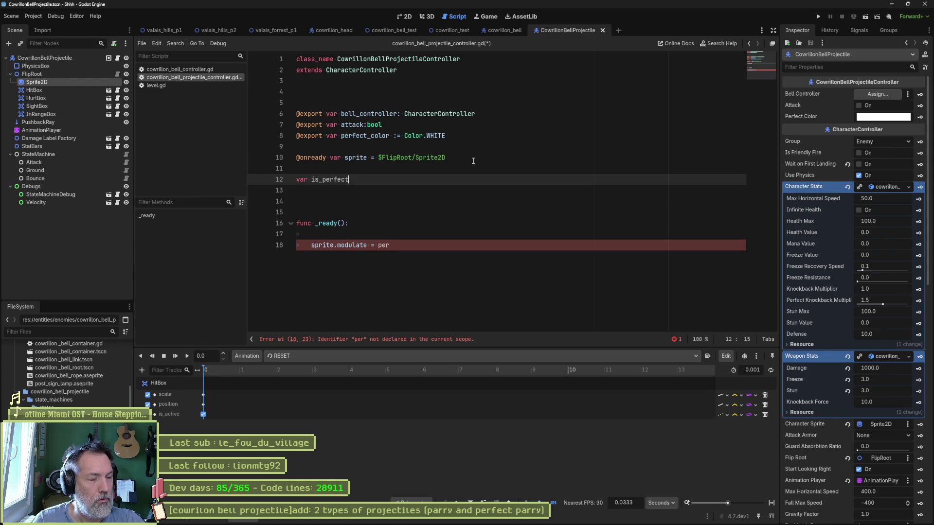
type(" := false")
Wrap the modulate line in 'if is_perfect:' and complete the assigned value as perfect_color.
left_click(407, 234)
type("if is")
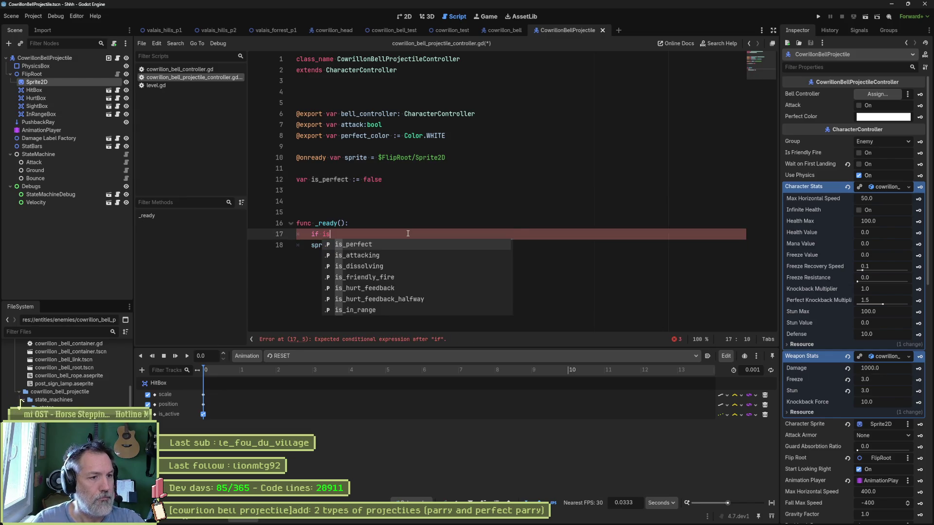
key("Return")
type(":")
key("Down")
key("Home")
key("Tab")
key("End")
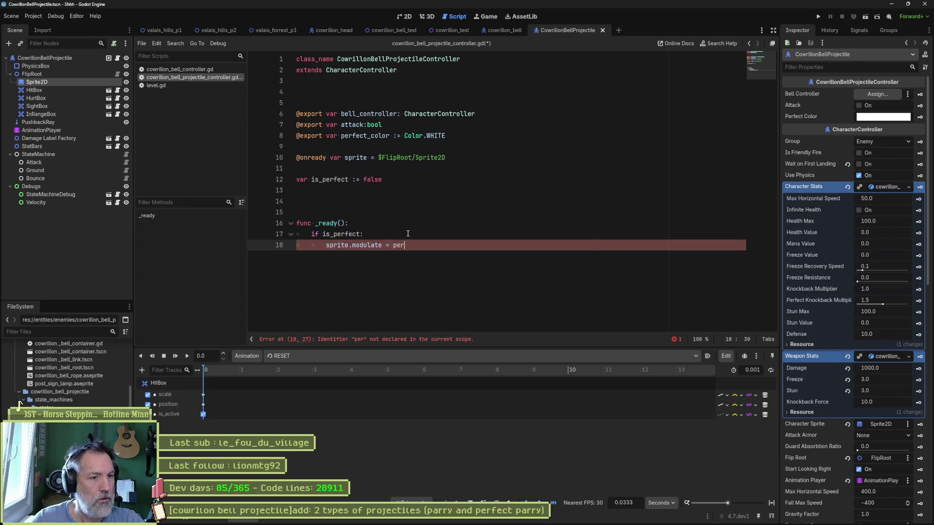
key("Return")
Rename is_perfect to _is_perfect in the condition and declaration, and save the script.
left_click(408, 234)
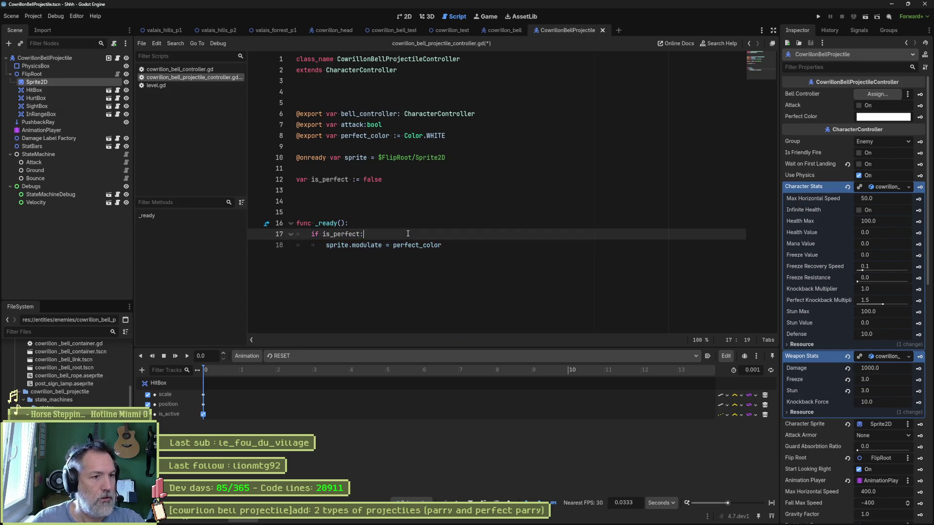
type("_")
key("Escape")
key("Up")
key("Up")
key("Up")
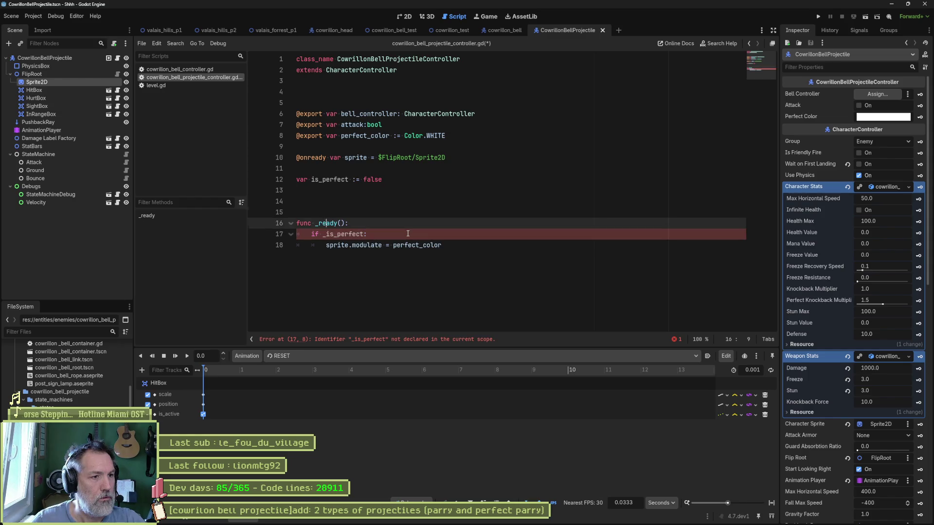
type("_")
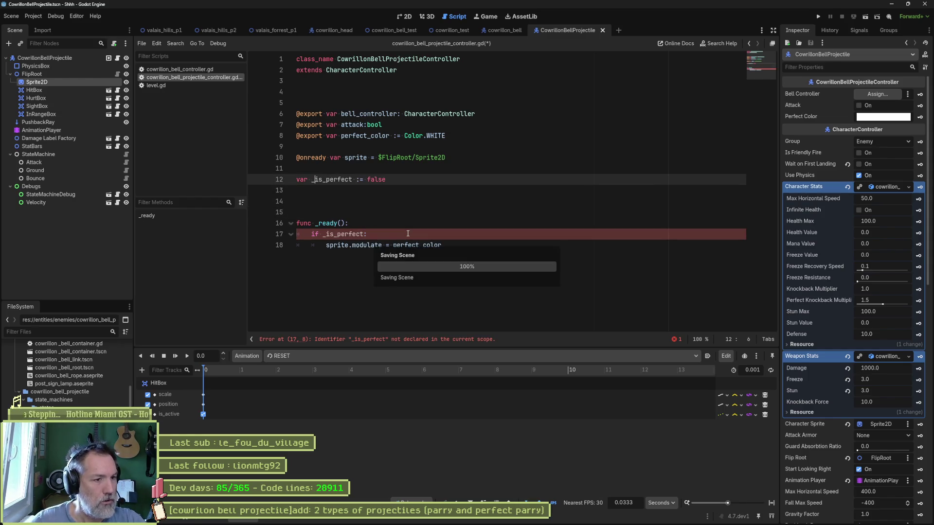
key("ctrl+s")
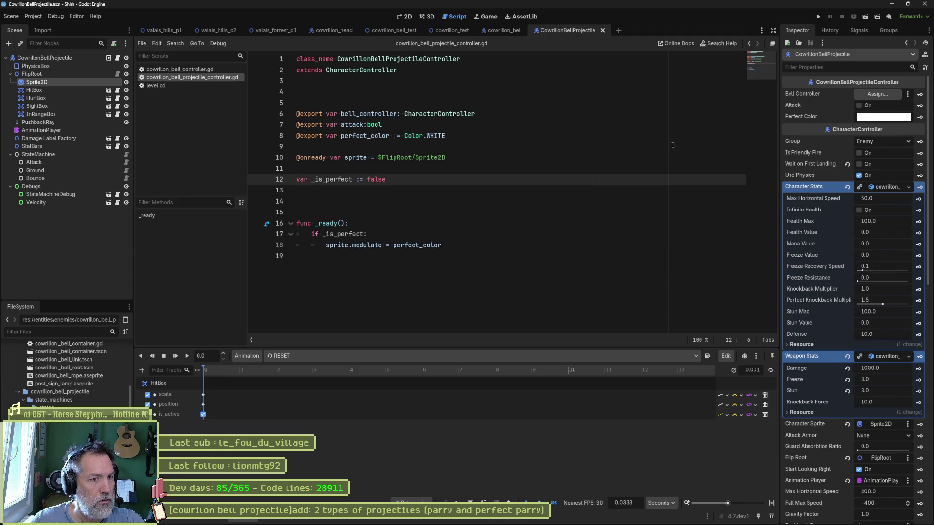
left_click(404, 18)
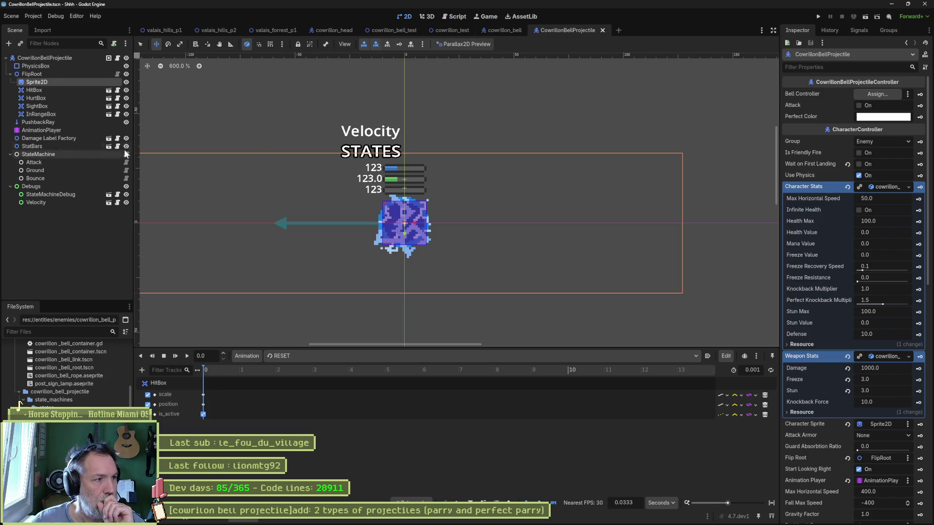
Open the sprite's Modulate colour picker and try magenta and pink tints, then reset to white.
scroll(833, 288, "down", 10)
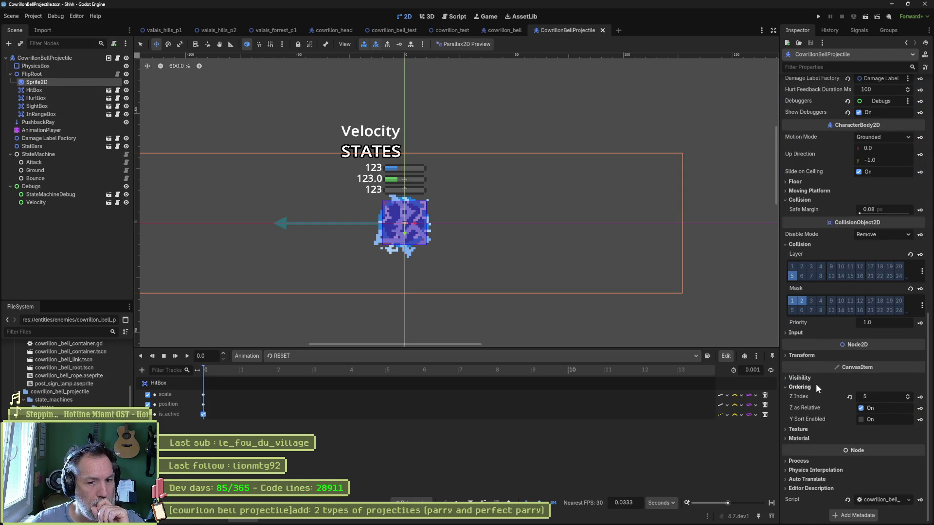
left_click(800, 428)
left_click(809, 459)
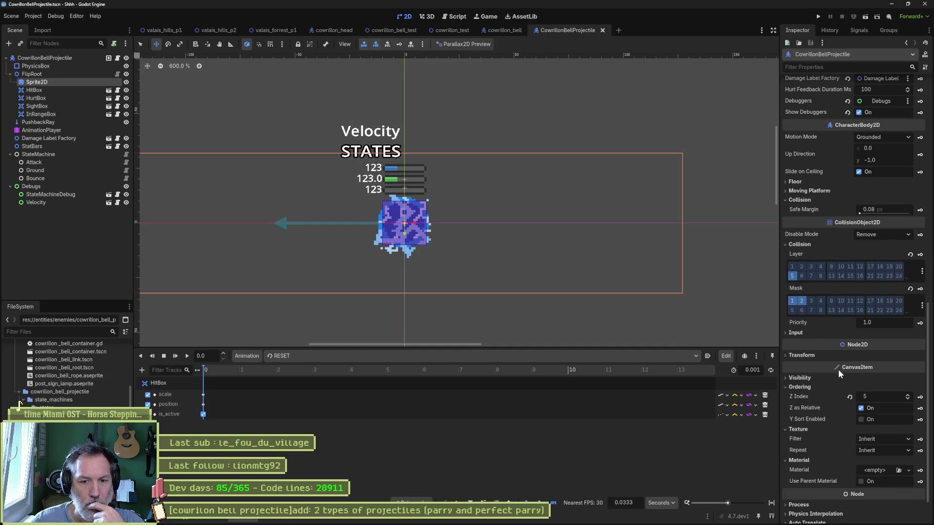
left_click(812, 377)
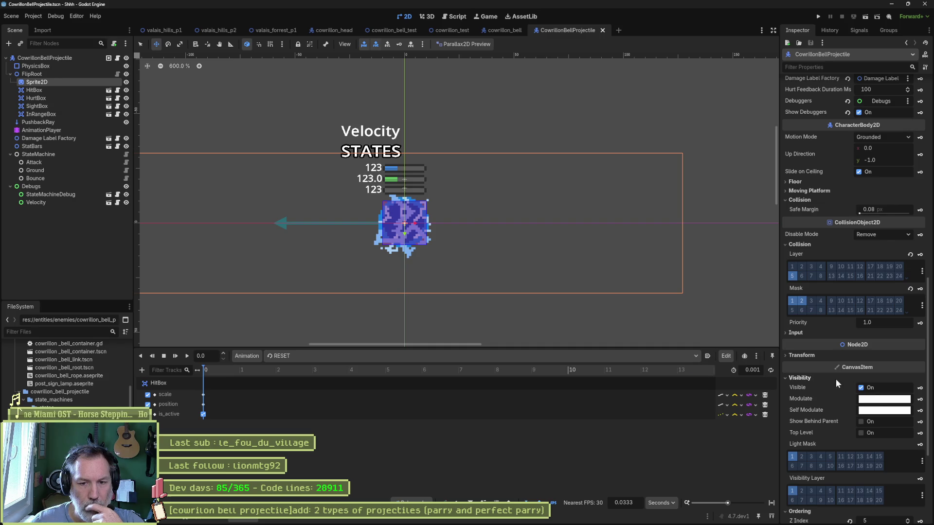
left_click(881, 400)
left_click_drag(874, 313, 811, 302)
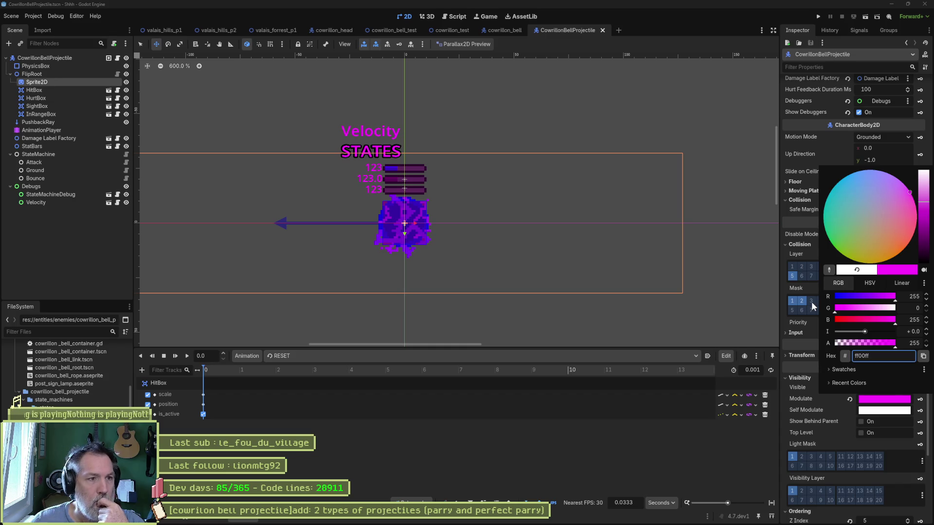
left_click_drag(811, 302, 869, 300)
left_click_drag(868, 300, 858, 302)
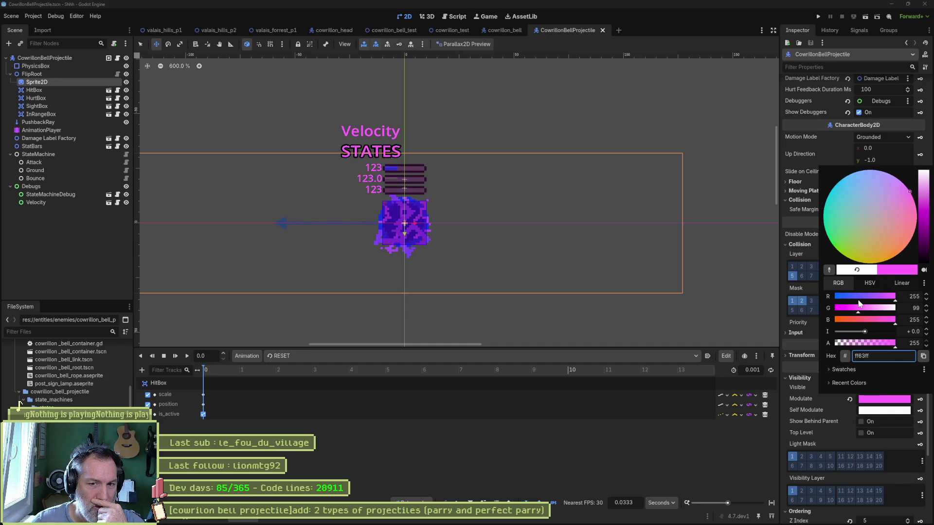
left_click(857, 269)
left_click(869, 282)
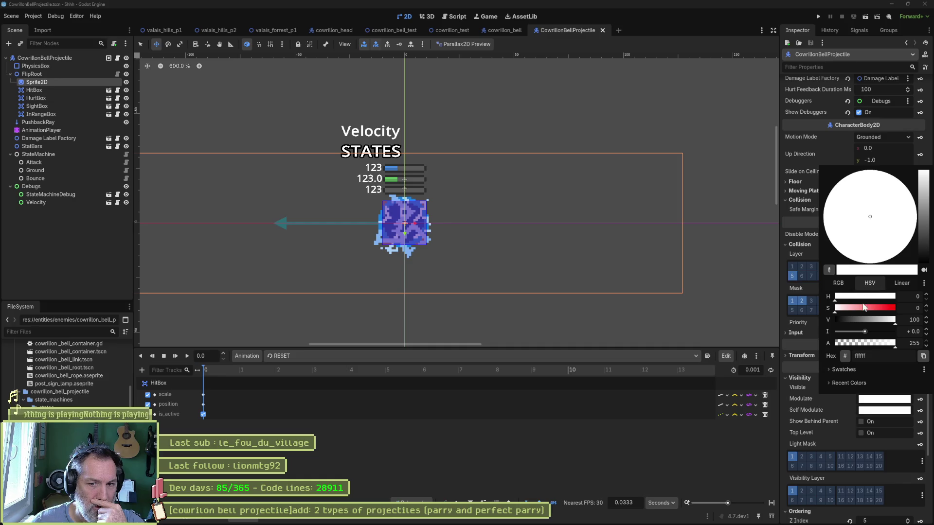
Preview pink and grey tints, then restore Modulate to white ffffff and close the picker.
mouse_move(846, 308)
left_mouse_down()
mouse_move(857, 309)
mouse_move(831, 310)
left_mouse_up()
mouse_move(890, 324)
left_mouse_down()
mouse_move(849, 325)
mouse_move(895, 319)
left_mouse_up()
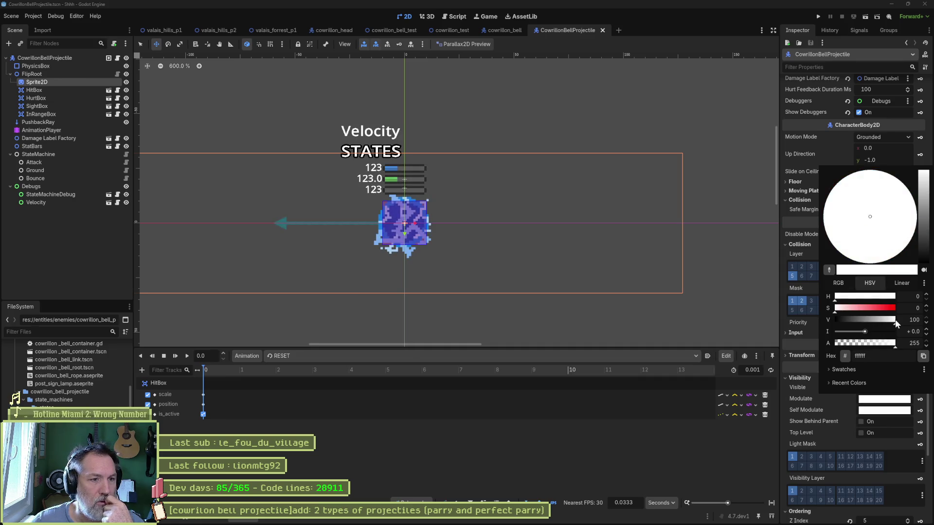
left_click(847, 311)
left_click_drag(848, 312, 893, 311)
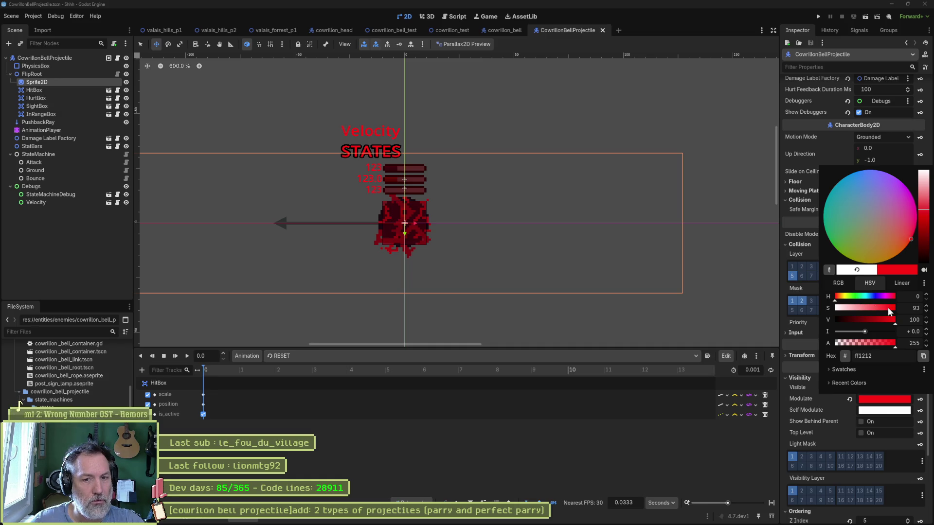
left_click(857, 270)
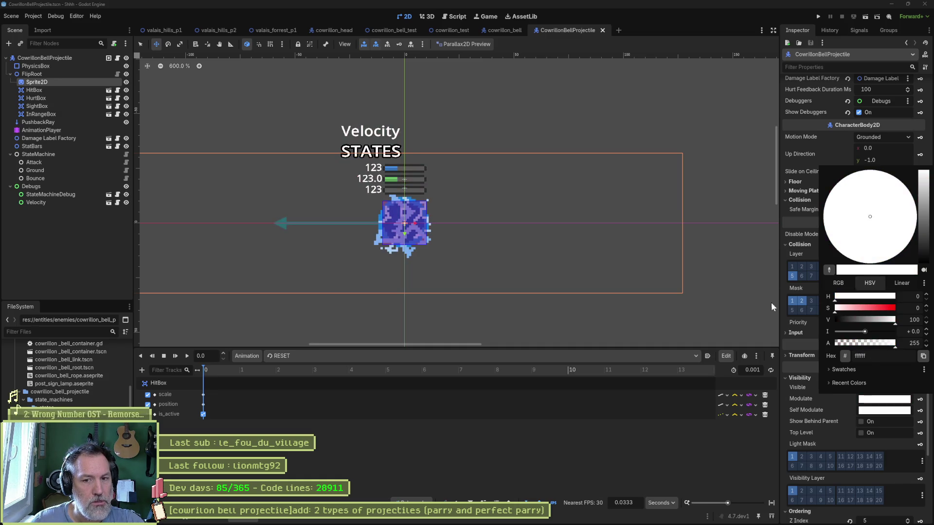
left_click(774, 302)
scroll(851, 141, "up", 10)
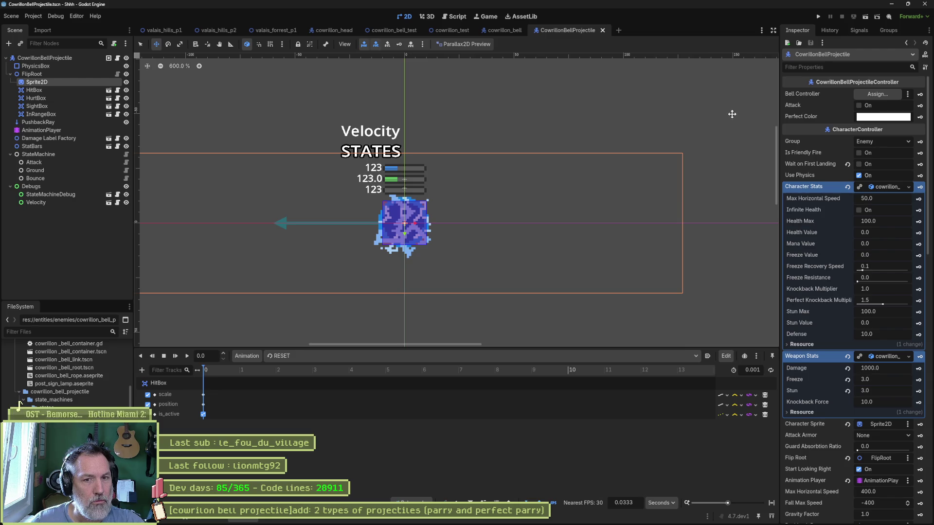
mouse_move(503, 33)
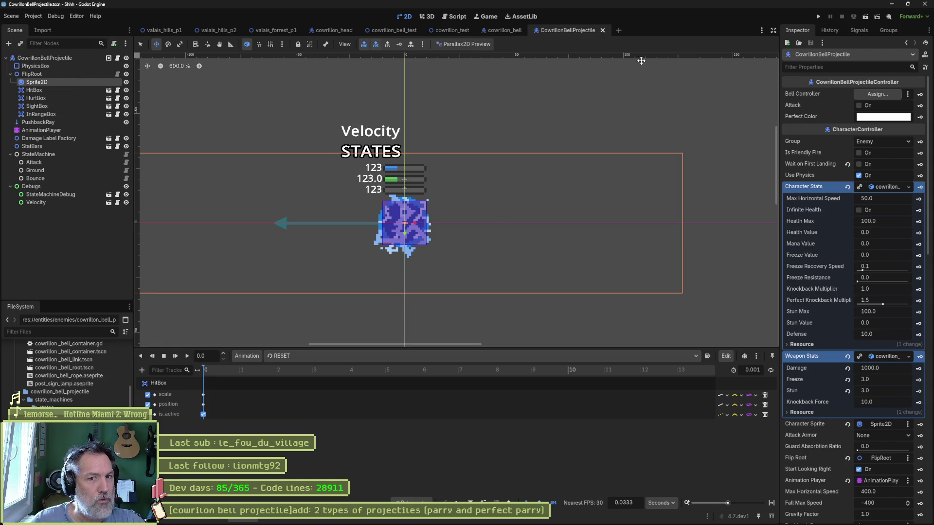
mouse_move(877, 124)
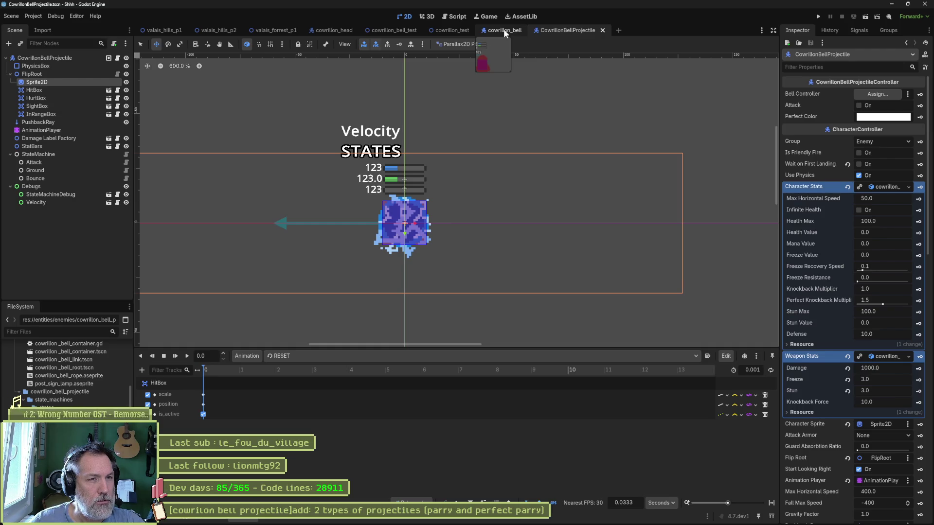
mouse_move(401, 31)
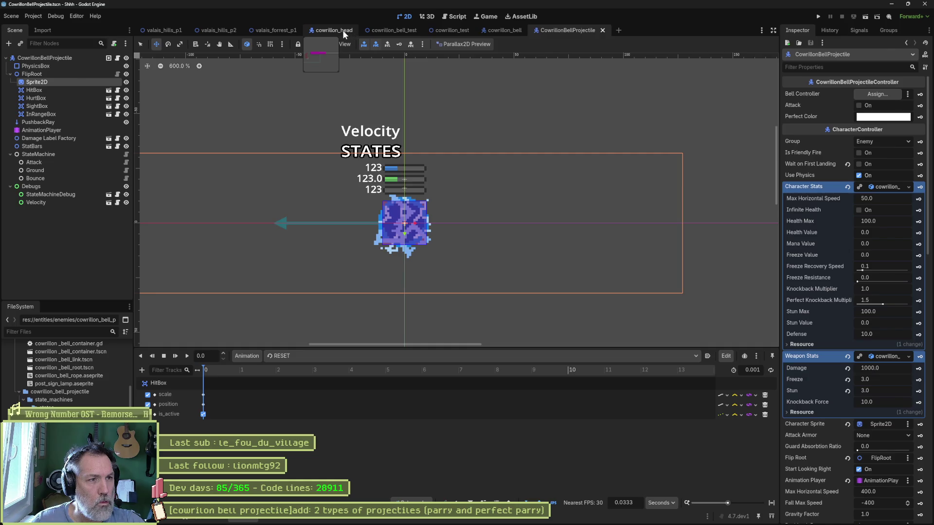
Open bells.gd from the Bells node under FlipRoot in the cowrillon_head scene.
left_click(342, 30)
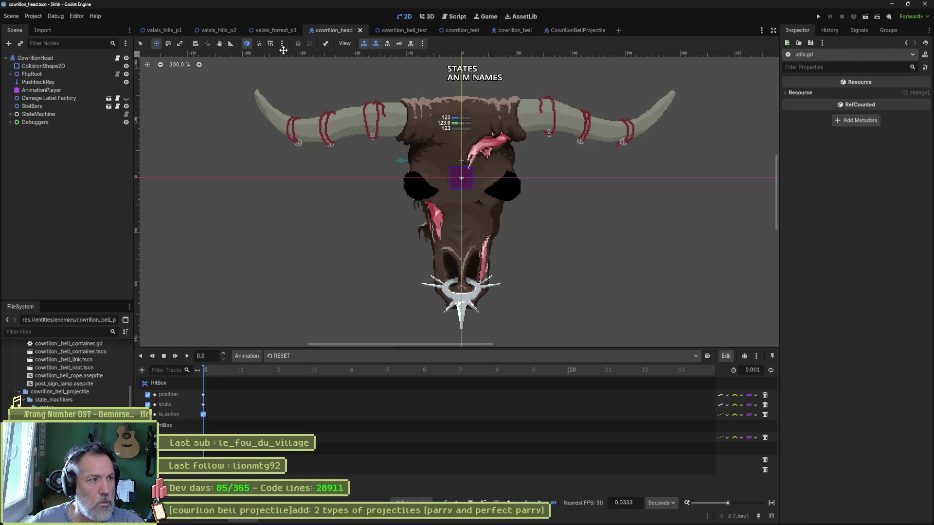
left_click(10, 74)
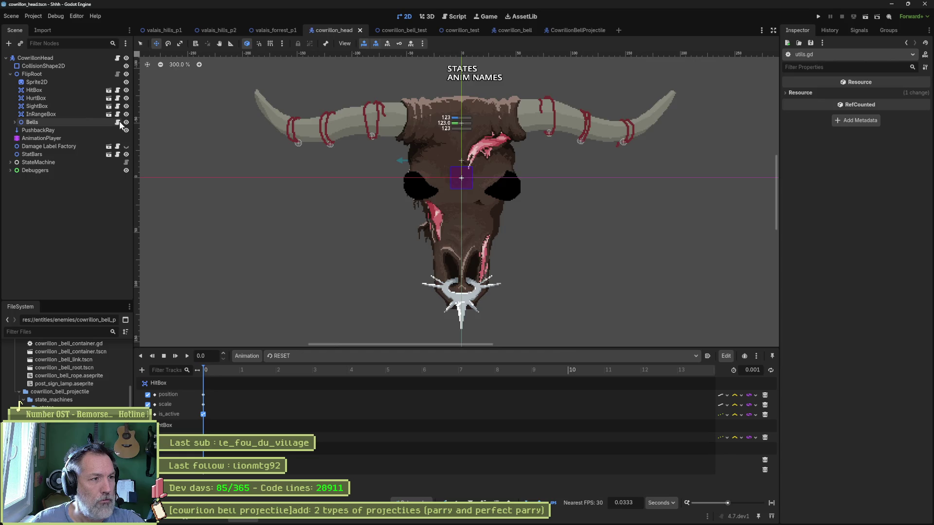
left_click(117, 122)
scroll(438, 124, "up", 6)
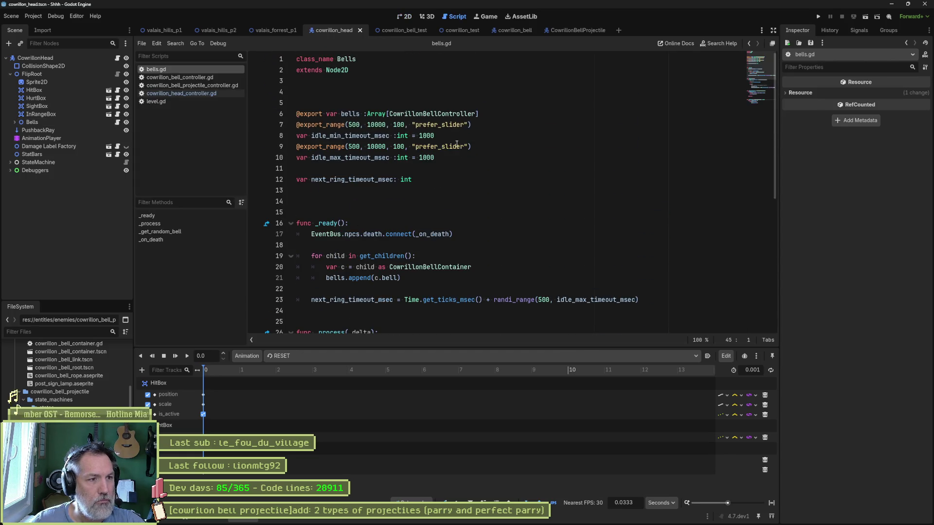
left_click(515, 125)
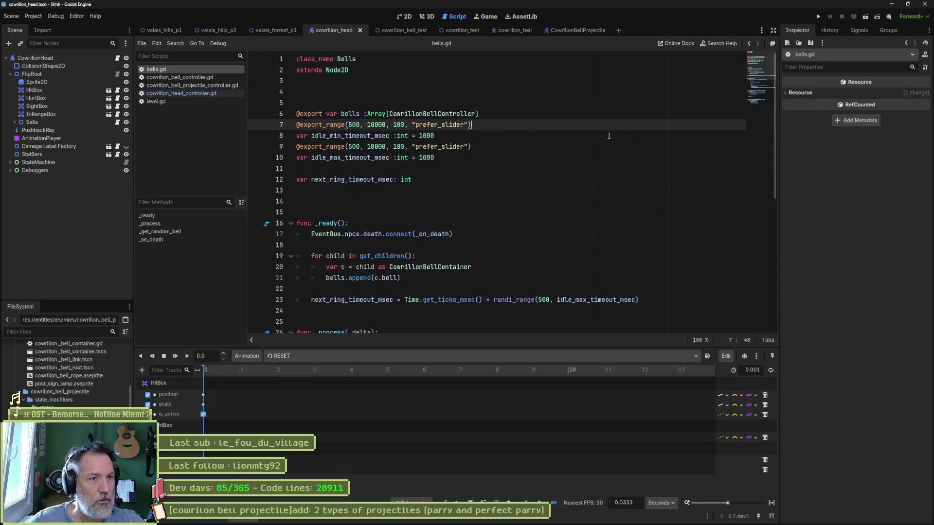
key("Down")
key("Down")
key("Down")
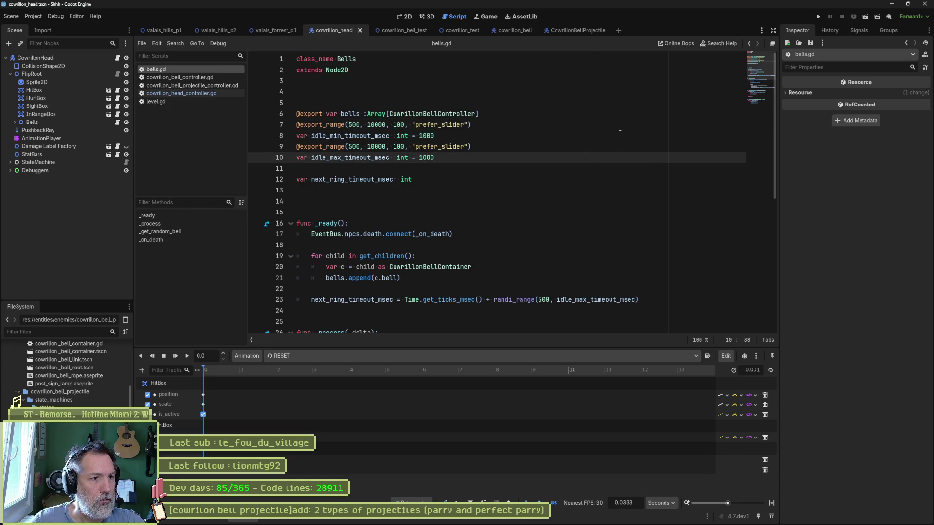
key("Up")
key("Up")
key("Up")
key("Down")
key("Down")
key("Down")
key("Return")
type("@export var perfet")
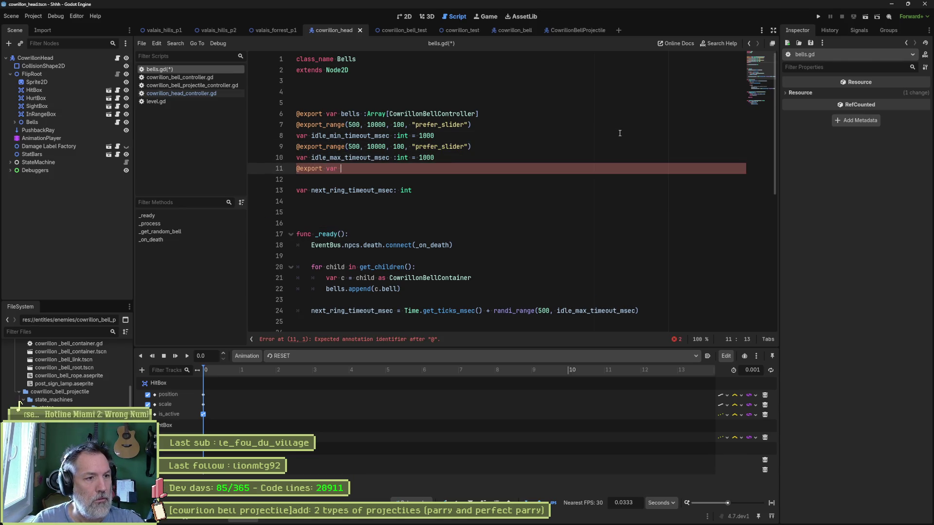
key("BackSpace")
type("ct_color := ")
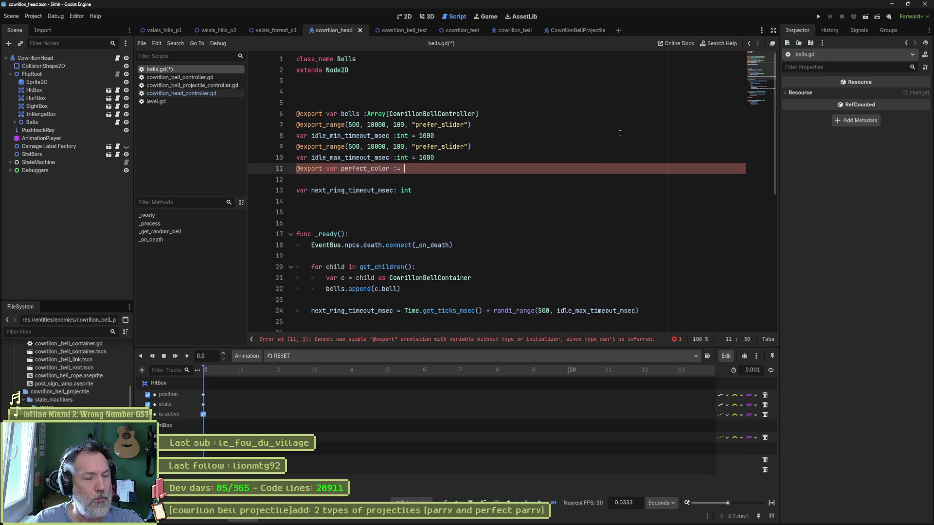
type("Color.r")
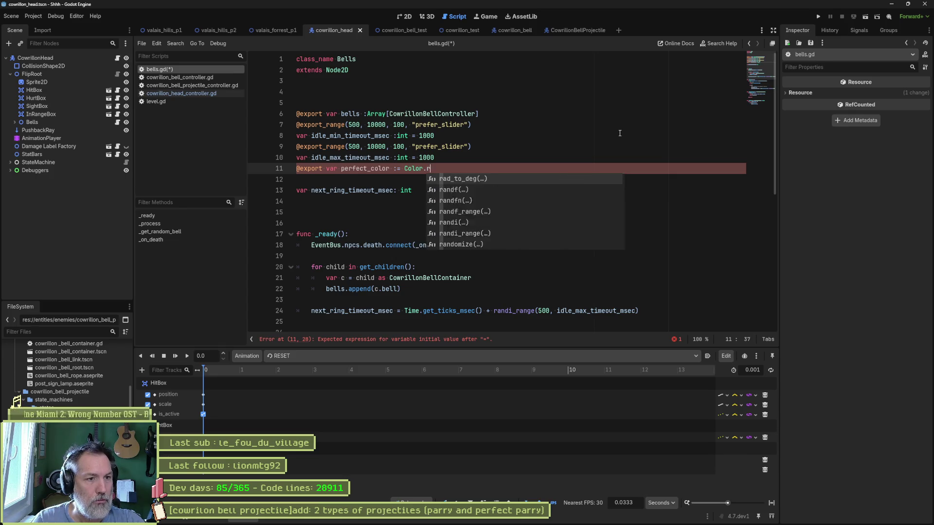
type("e")
key("Return")
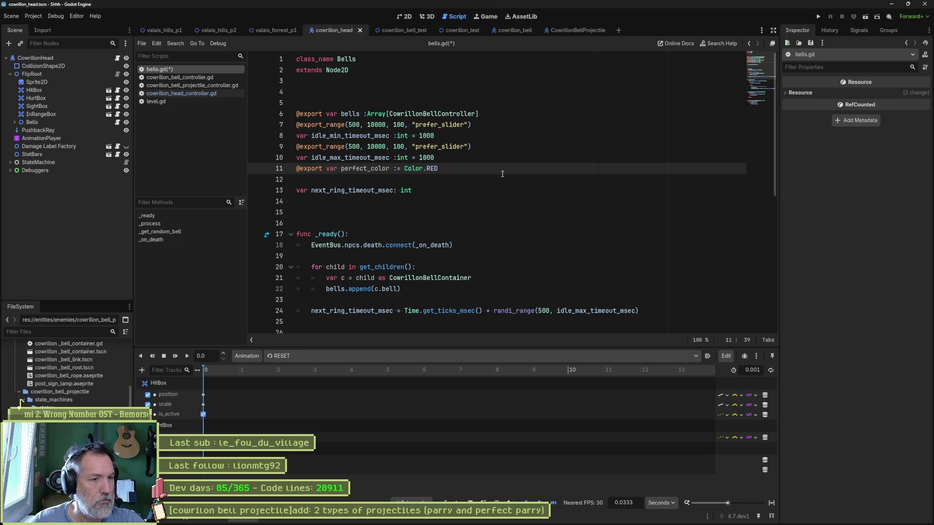
key("ctrl+s")
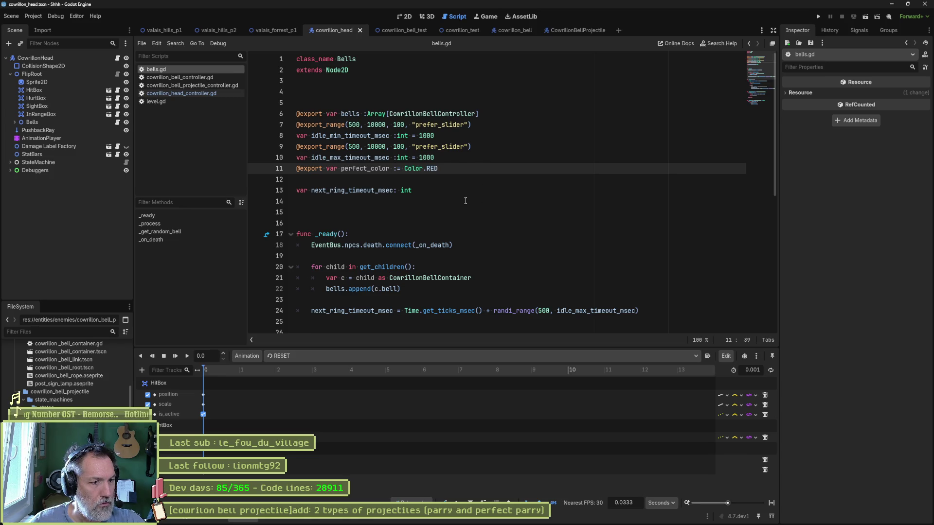
scroll(465, 200, "down", 3)
key("ctrl+alt+f")
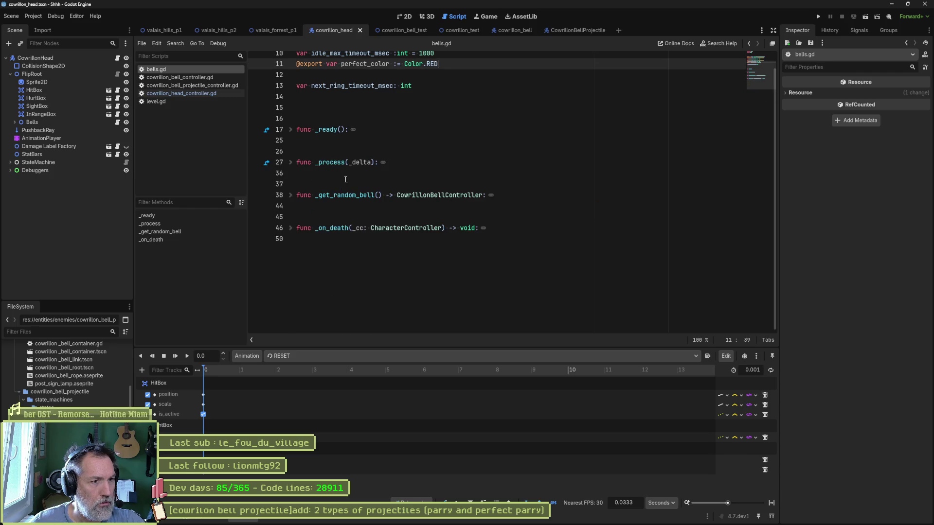
left_click(290, 163)
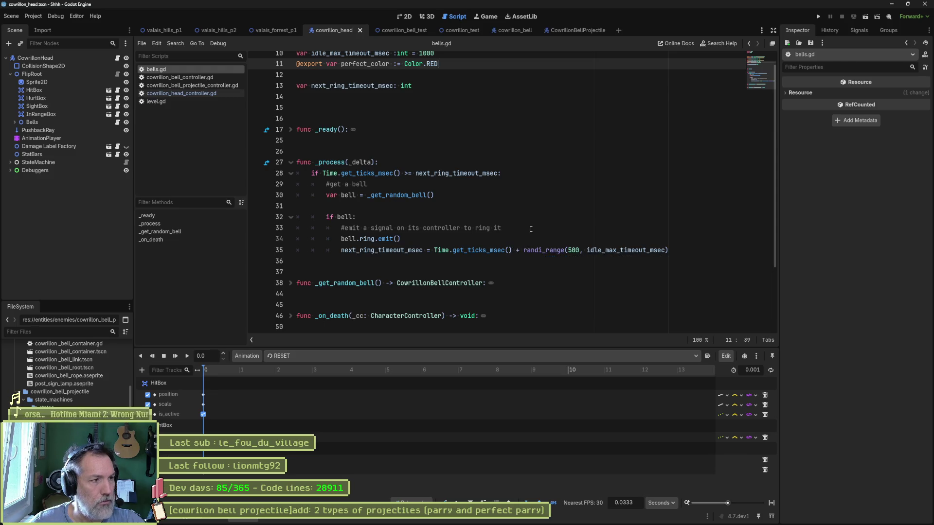
scroll(505, 193, "up", 3)
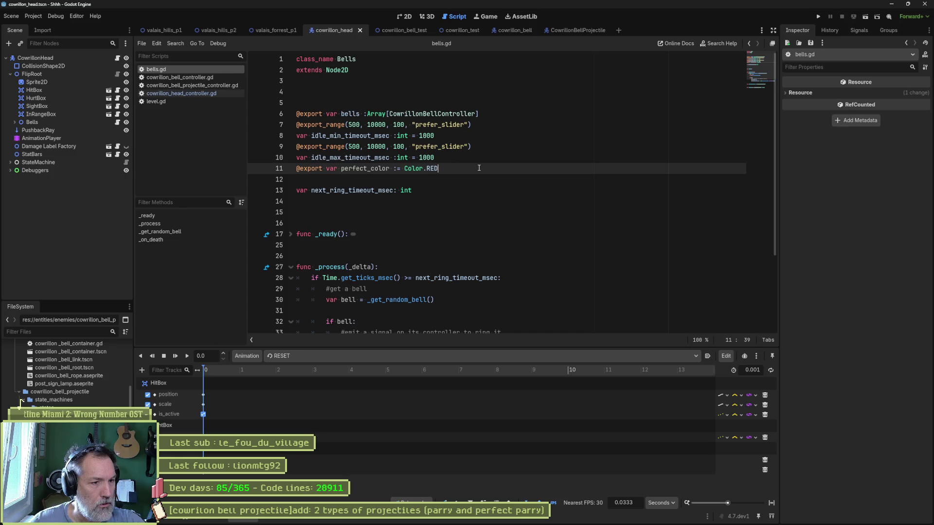
scroll(480, 192, "down", 3)
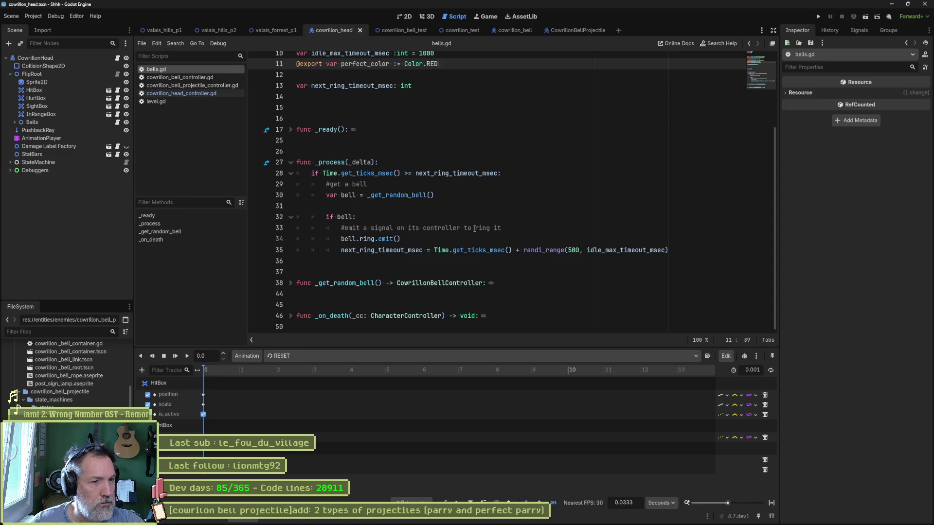
double_click(367, 238)
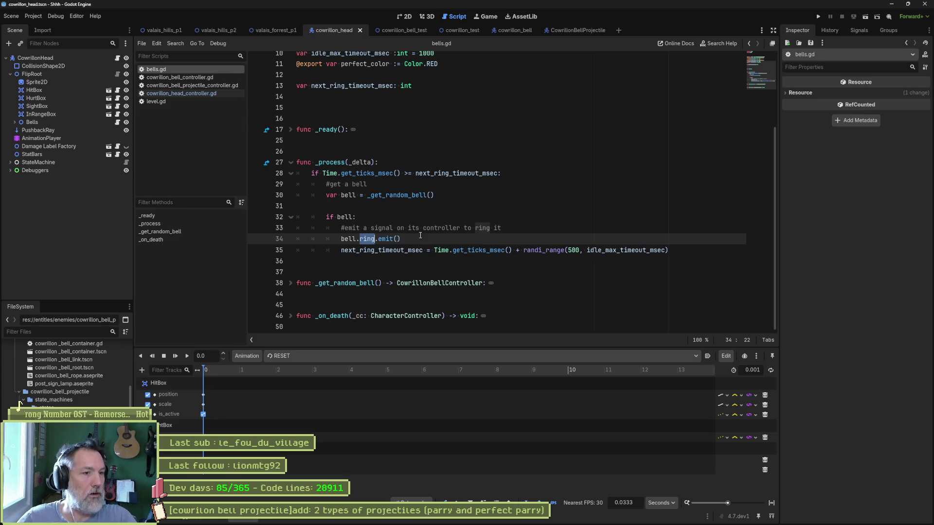
Pass true to the ring signal's emit() call in bells.gd and save.
left_click(398, 238)
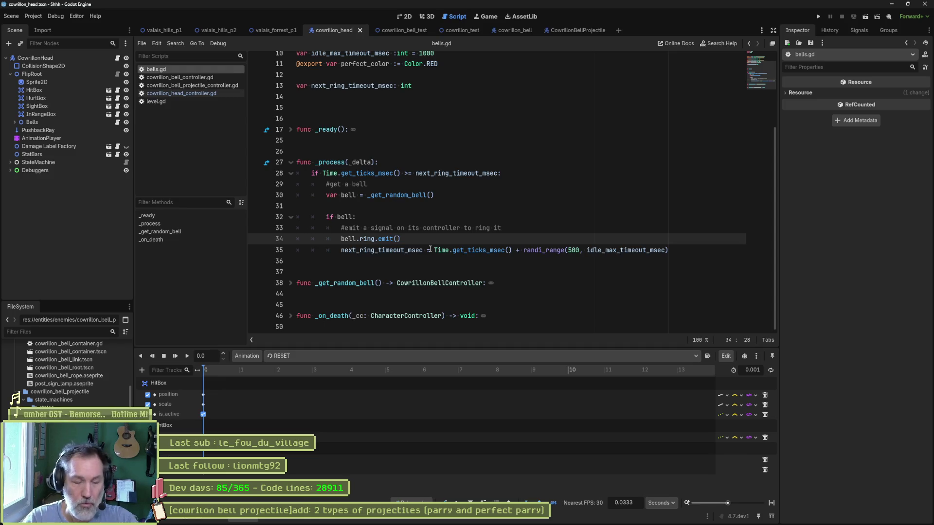
type("true")
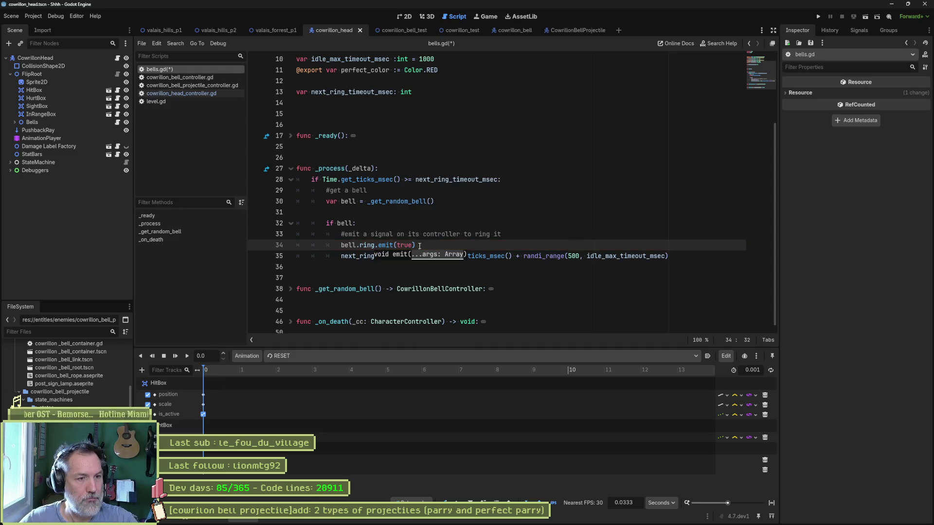
key("ctrl+s")
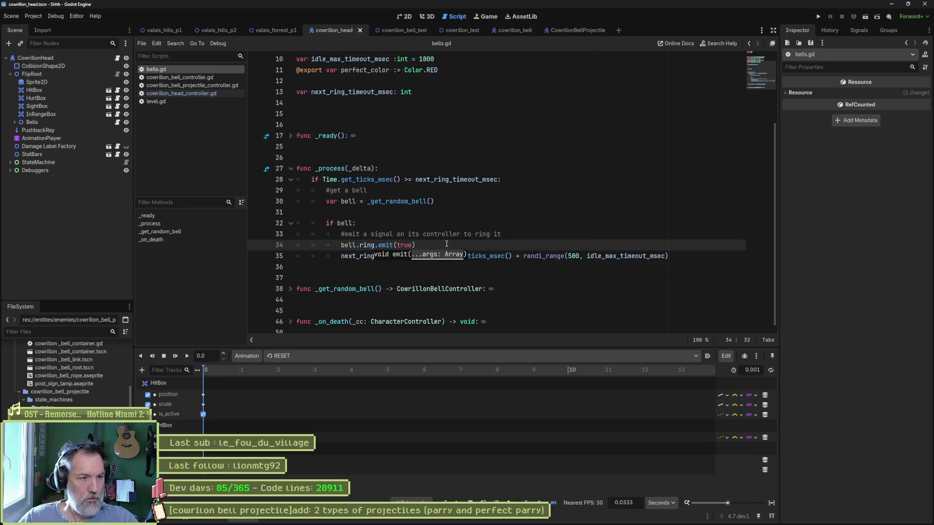
Give the controller's ring signal an is_perfect: bool parameter and save.
left_click(365, 245, "ctrl")
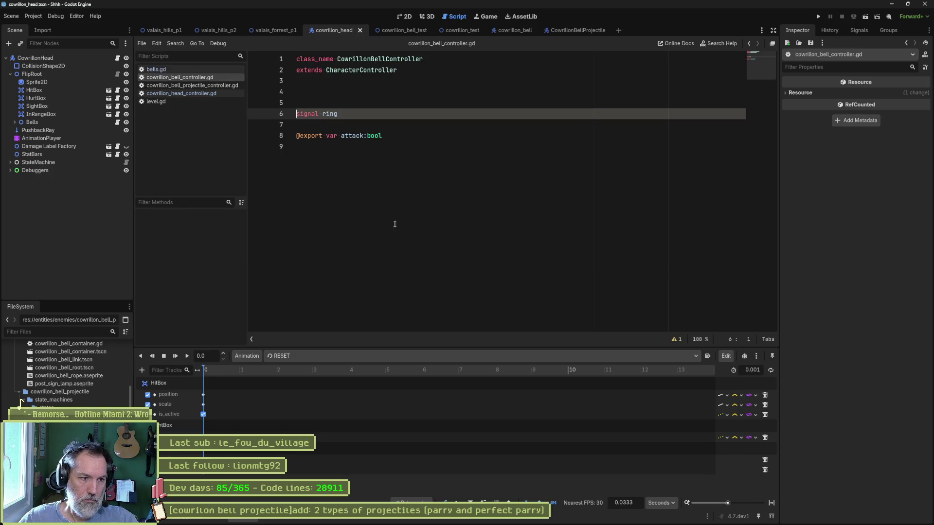
left_click(379, 123)
left_click(351, 102)
left_click(354, 117)
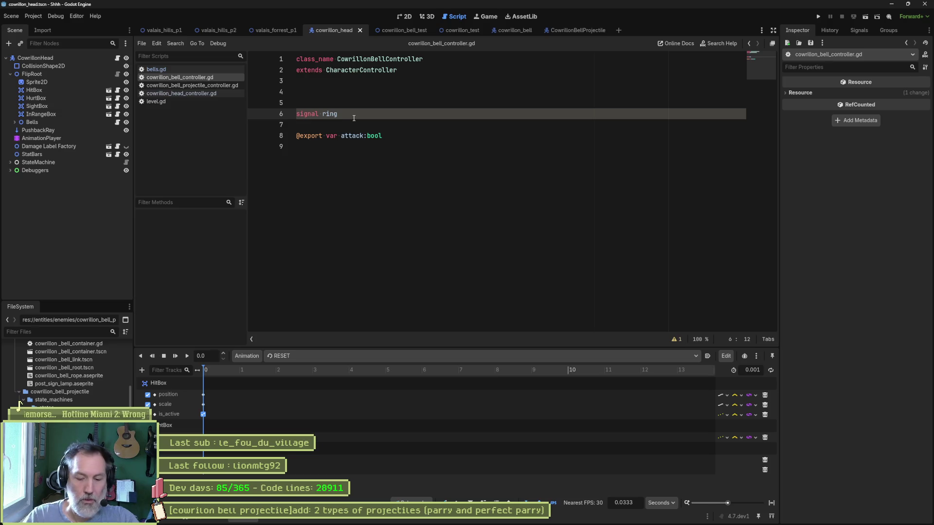
type("(_")
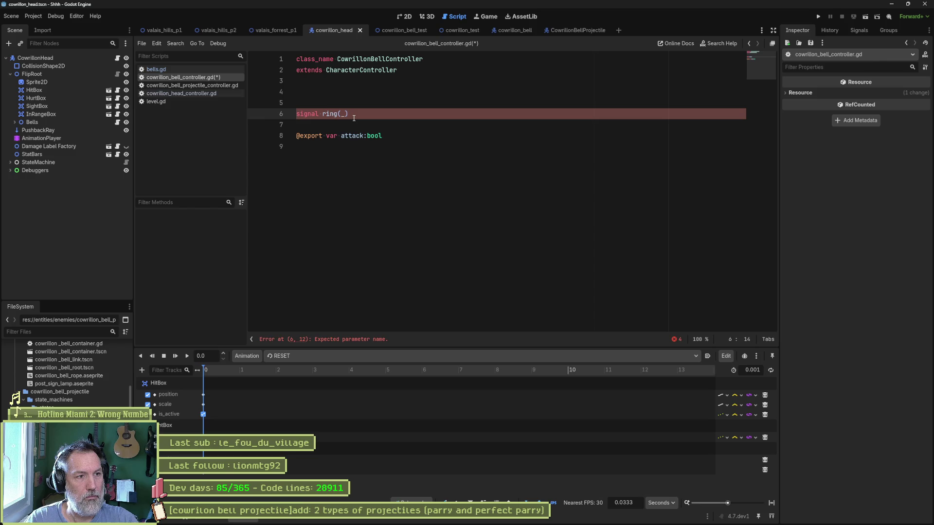
key("BackSpace")
type("is_perfec")
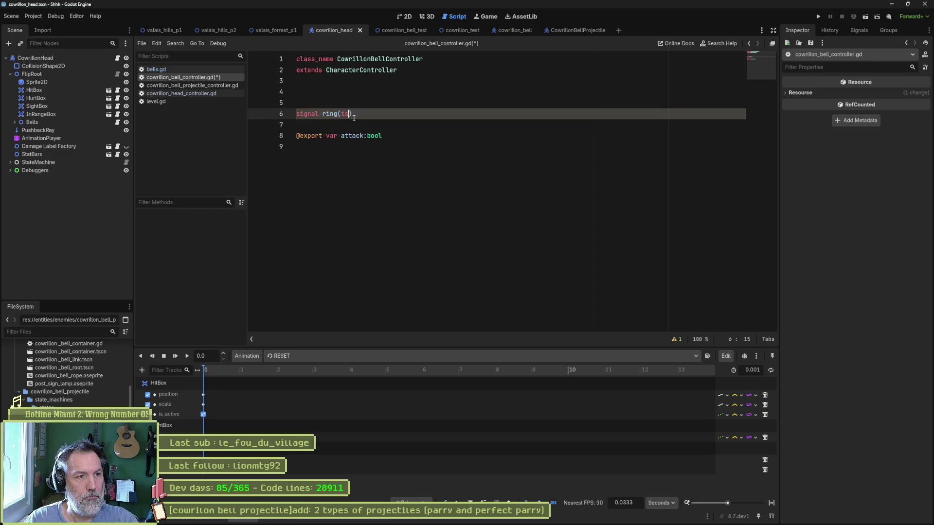
type("t: ")
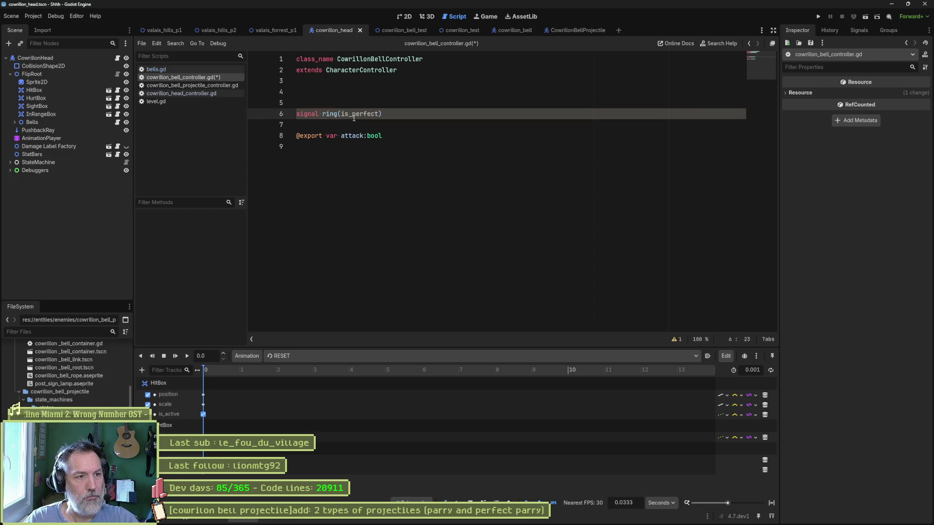
type("bool")
key("ctrl+s")
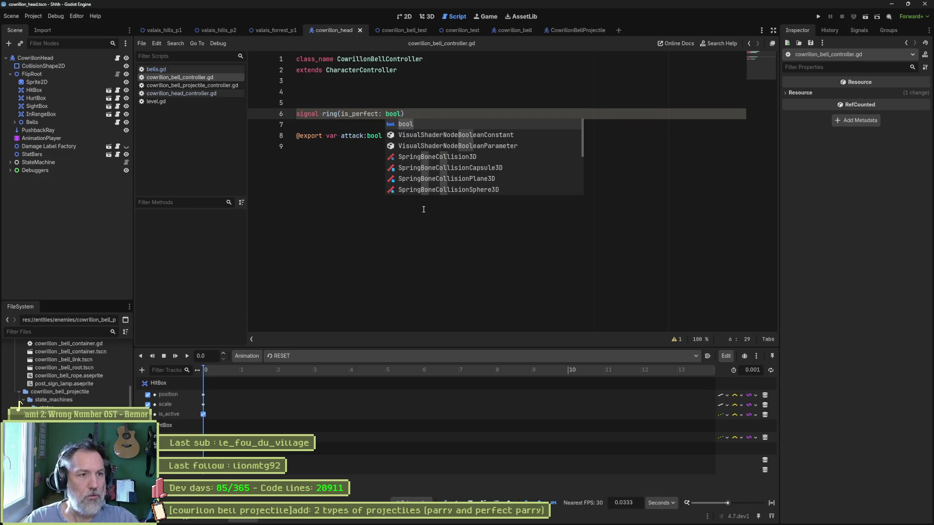
Try a default of = false on is_perfect, then remove it again.
type("= t")
key("BackSpace")
type("false")
key("ctrl+s")
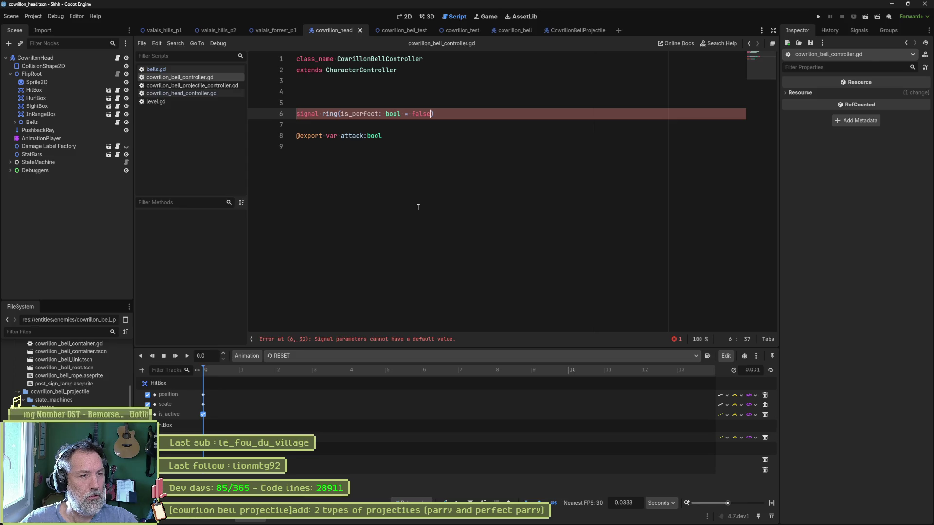
key("BackSpace")
key("BackSpace")
key("BackSpace")
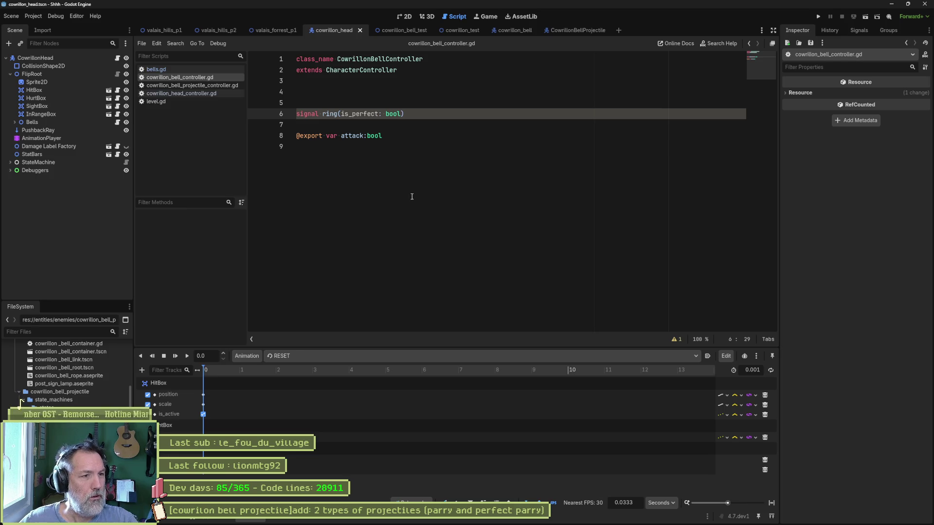
Close the controller script and open the Ring state's script in the cowrillon_bell scene.
key("ctrl+w")
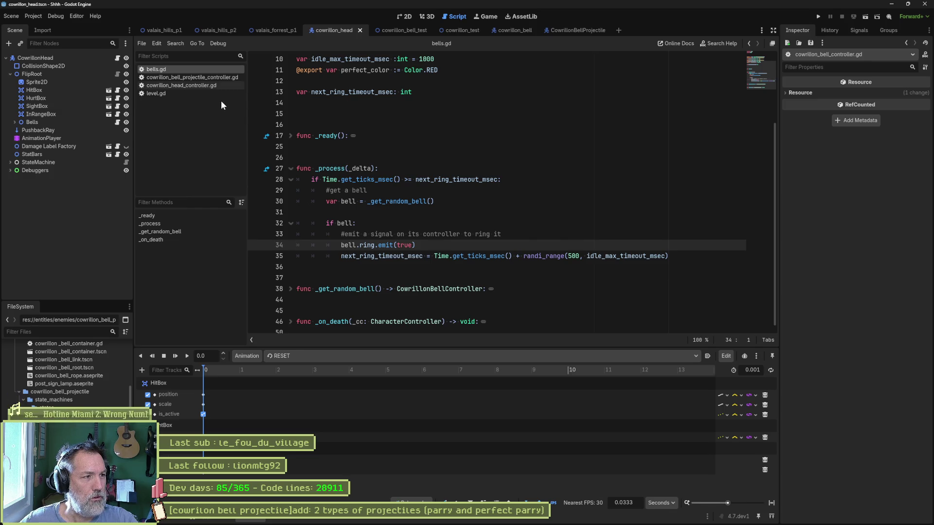
left_click(493, 31)
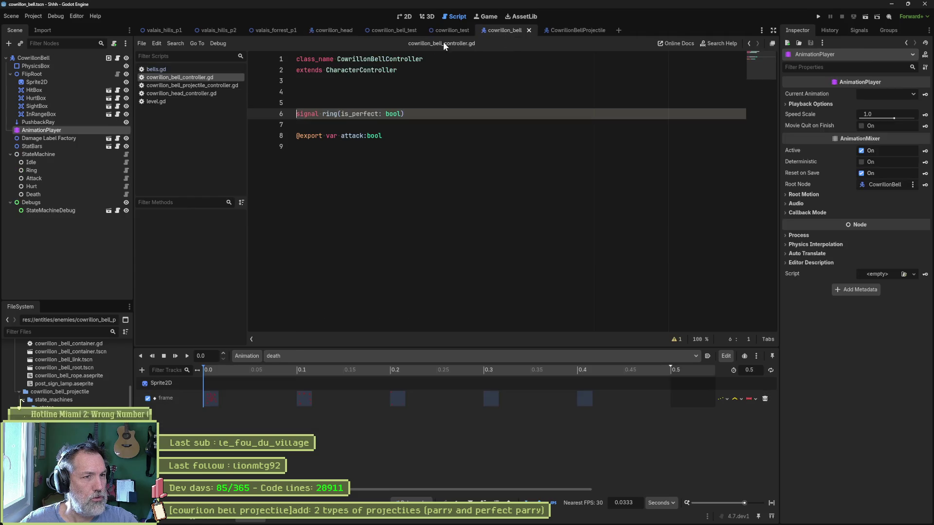
left_click(127, 170)
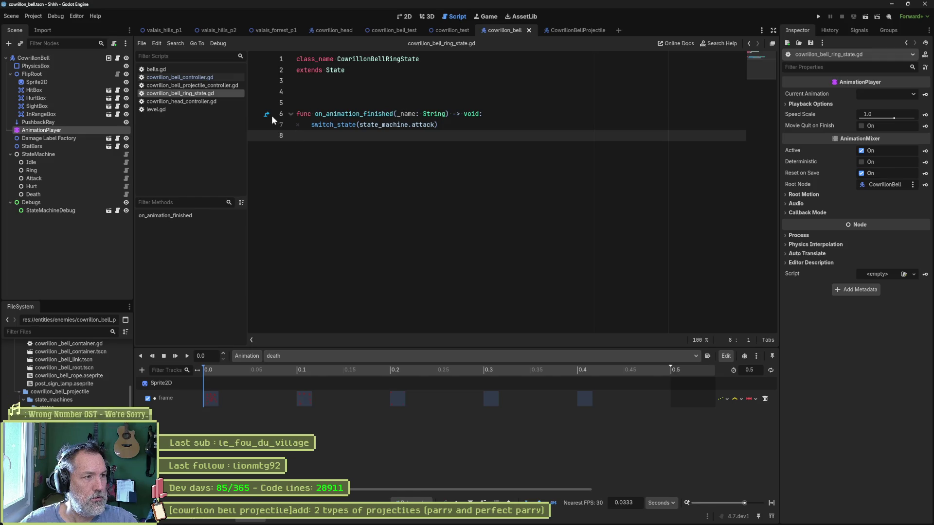
Add an is_perfect: bool parameter to _on_bell_ring in the state machine and show the Debugger's Errors list.
left_click(127, 162)
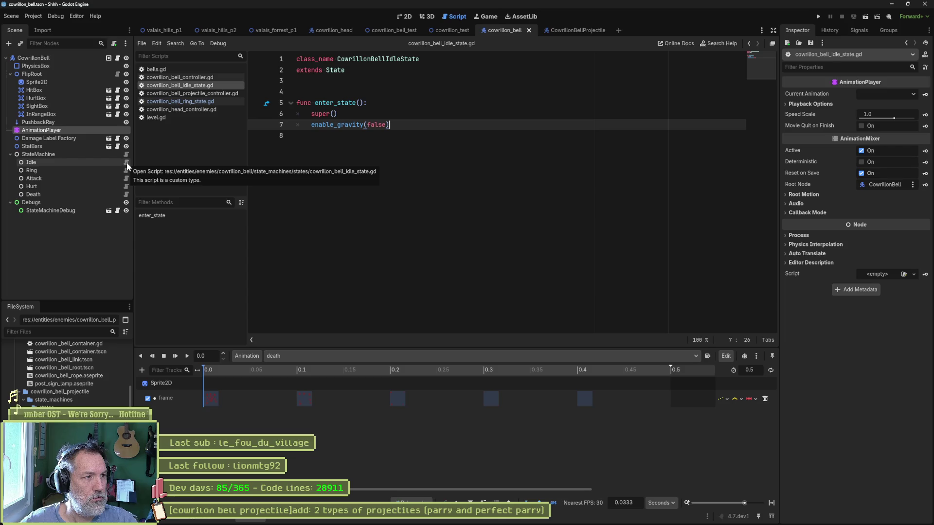
left_click(126, 155)
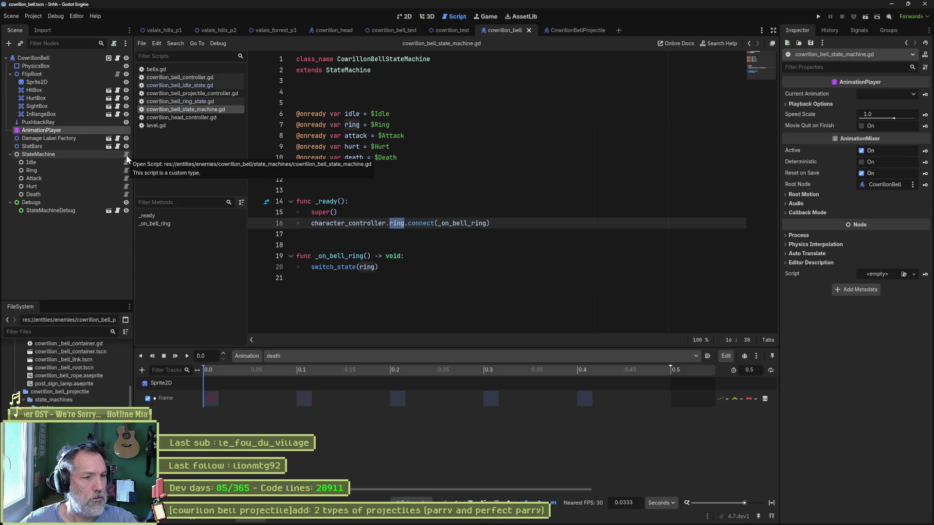
left_click(370, 256)
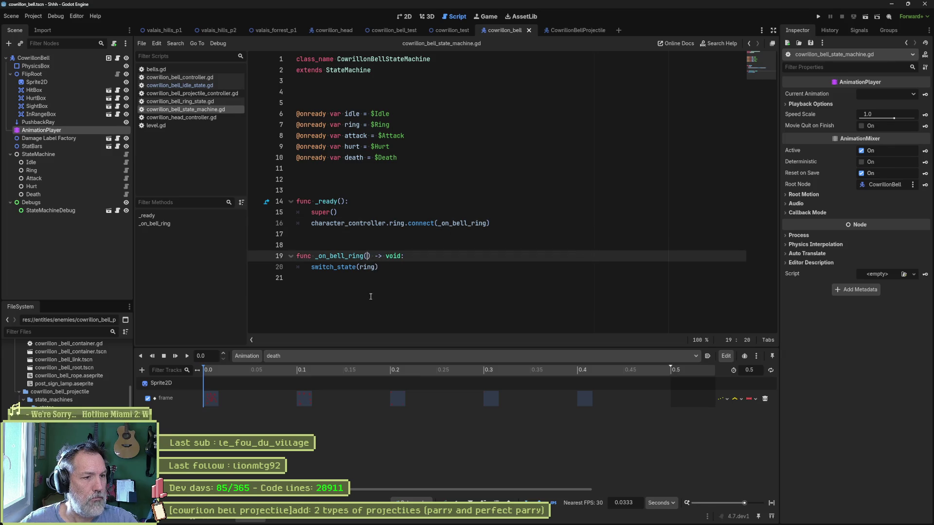
type("is_perfect:")
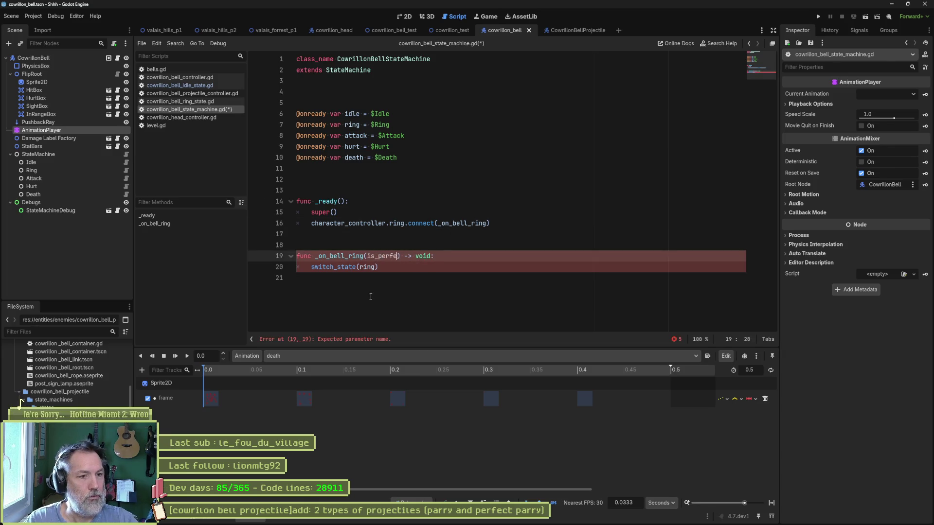
type(" bool")
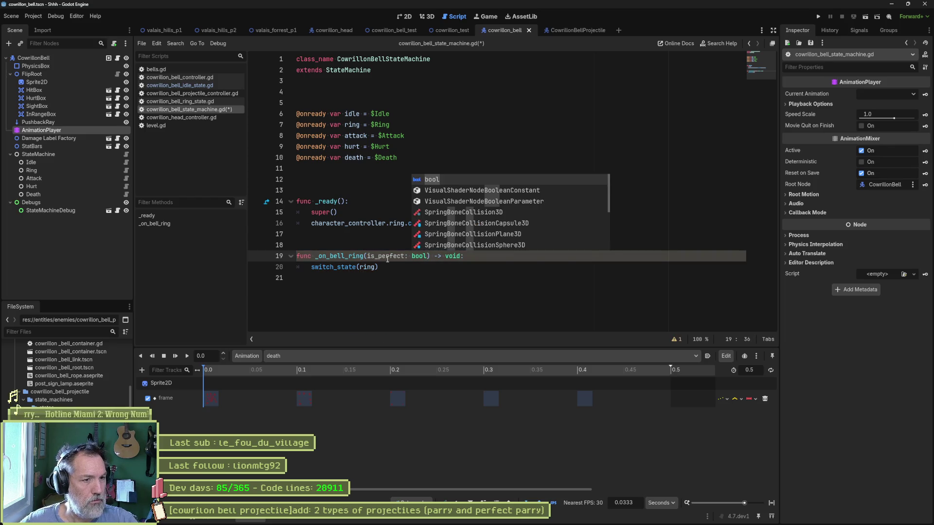
left_click(190, 520)
left_click(197, 393)
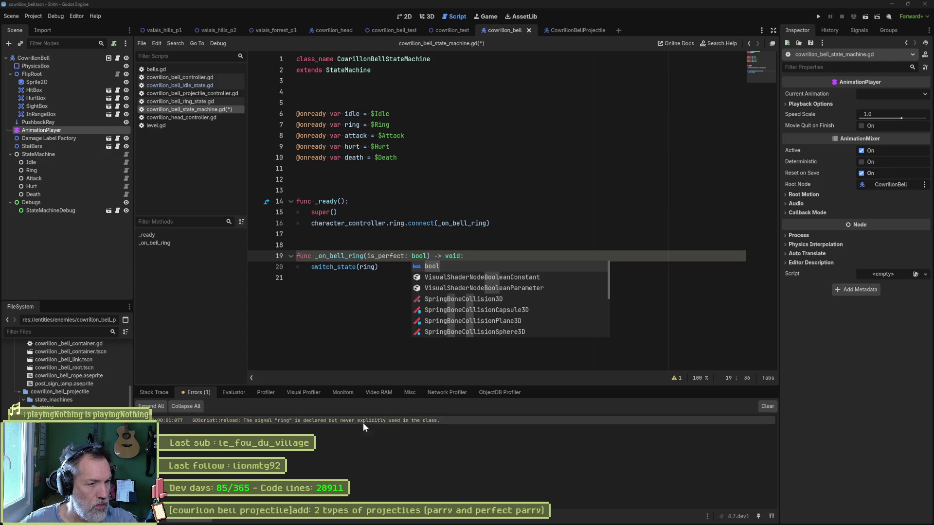
mouse_move(429, 425)
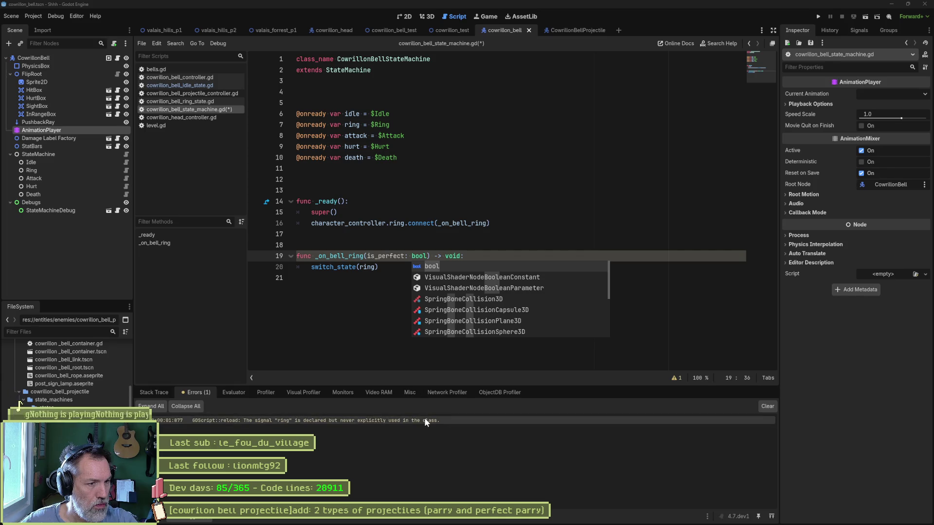
double_click(424, 421)
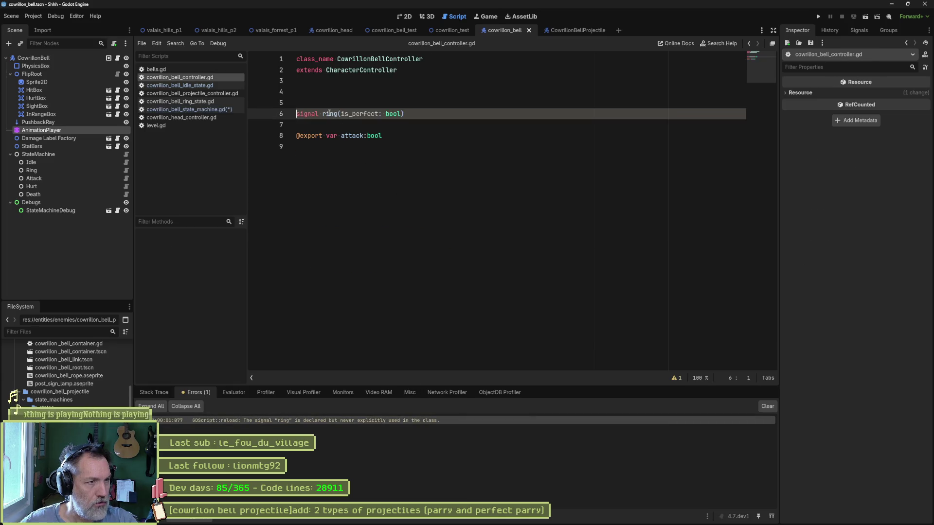
left_click(345, 103)
key("Return")
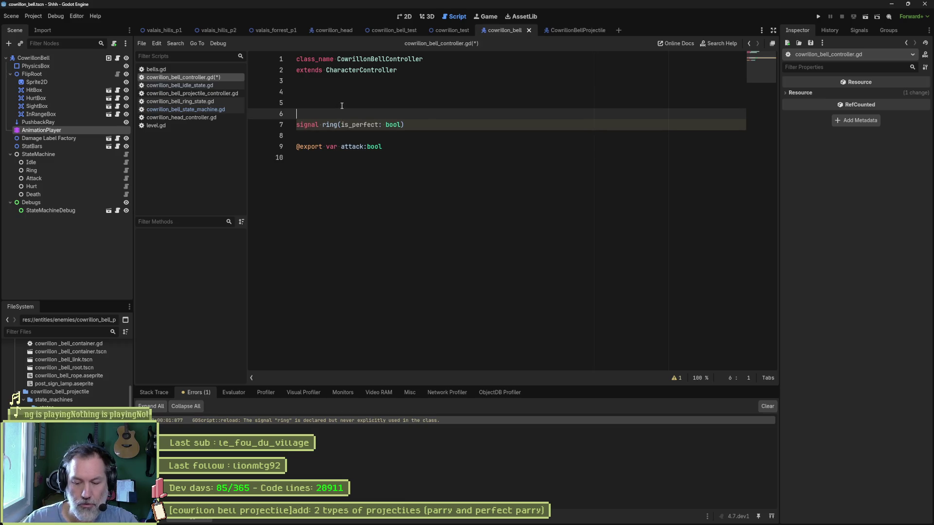
type("@sup")
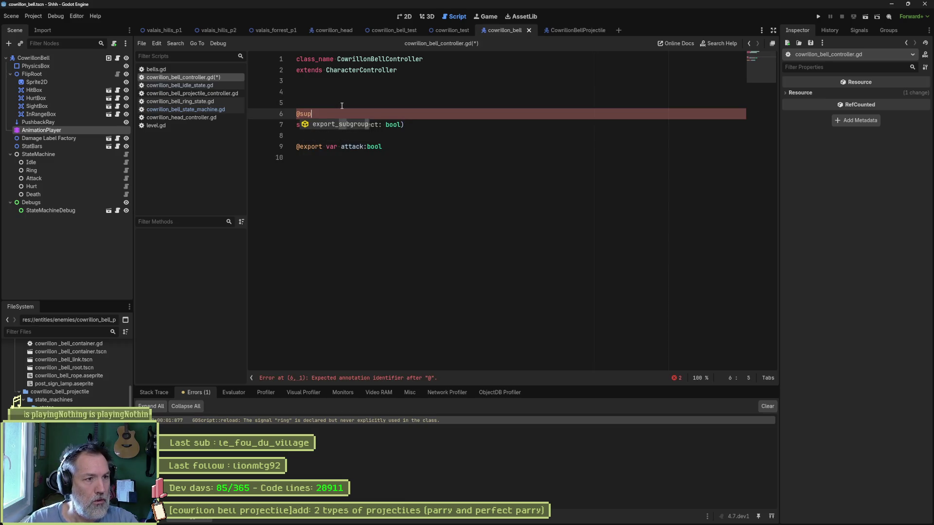
key("BackSpace")
key("BackSpace")
key("BackSpace")
type("war")
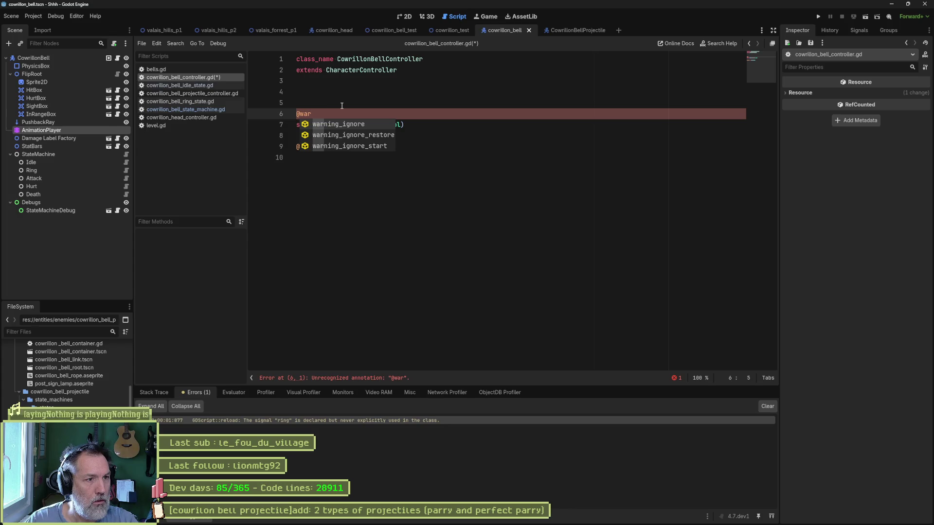
key("Return")
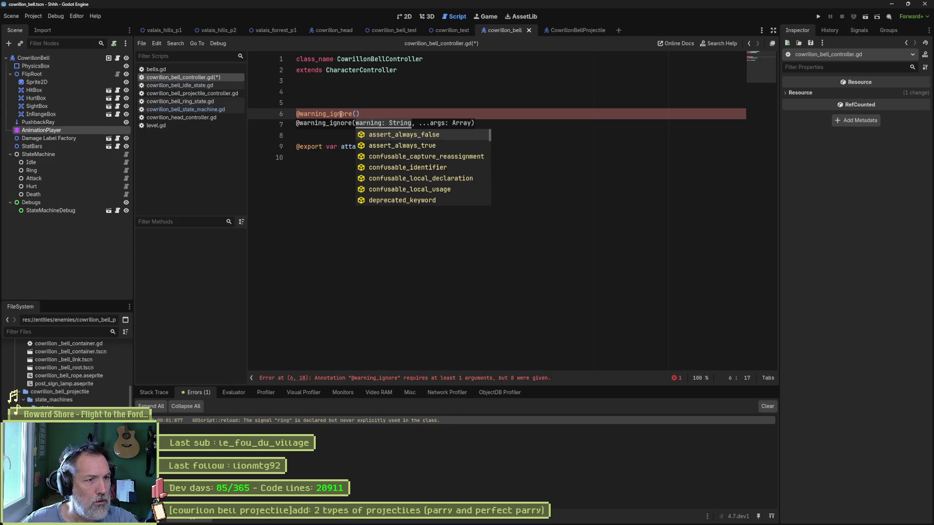
mouse_move(341, 114)
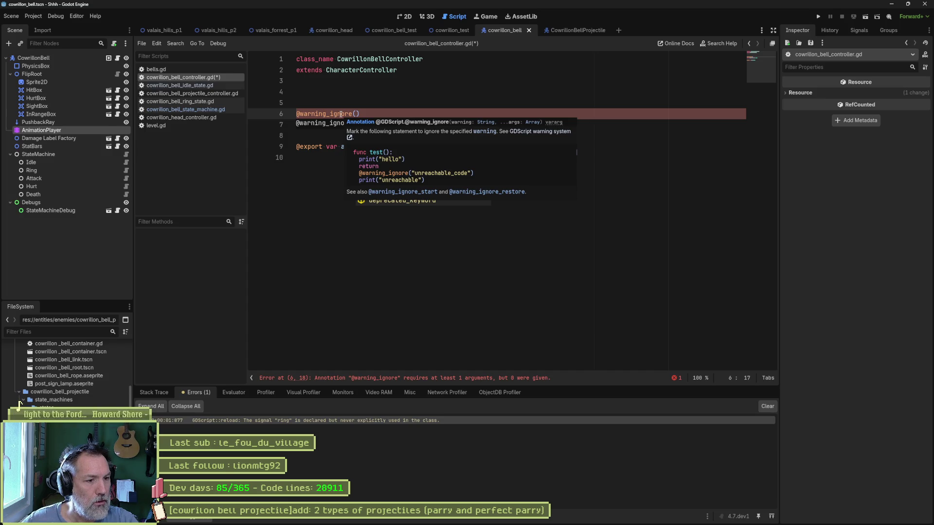
left_click(319, 125)
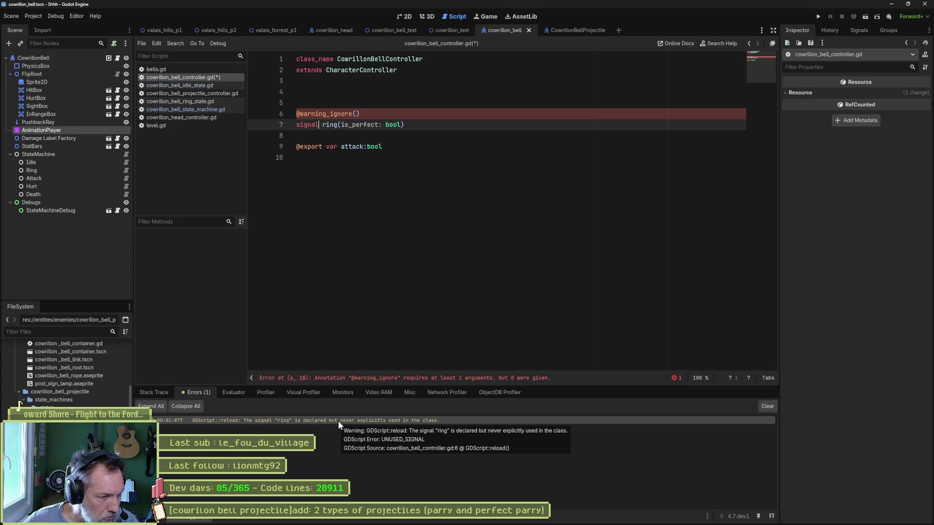
Set the annotation's argument to "unused_signal", save, and close the controller script.
left_click(355, 113)
type("UNUSED")
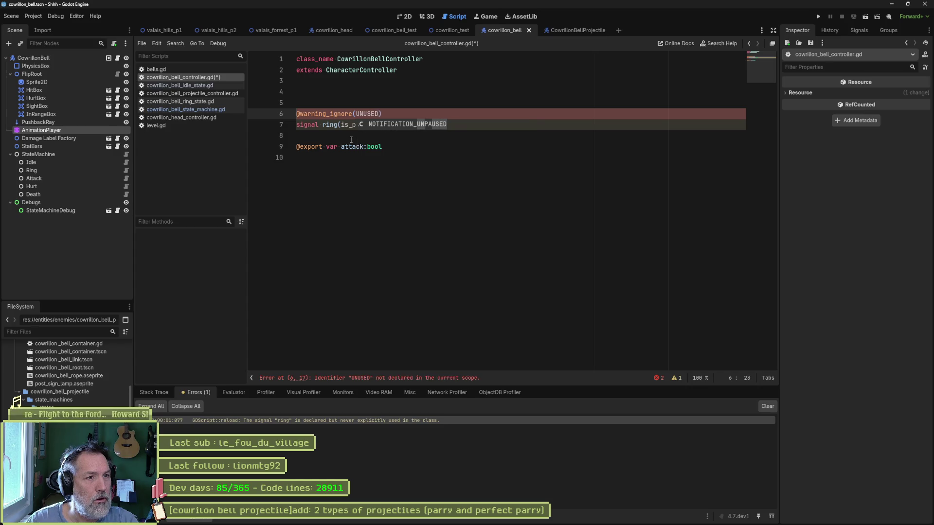
key("ctrl+BackSpace")
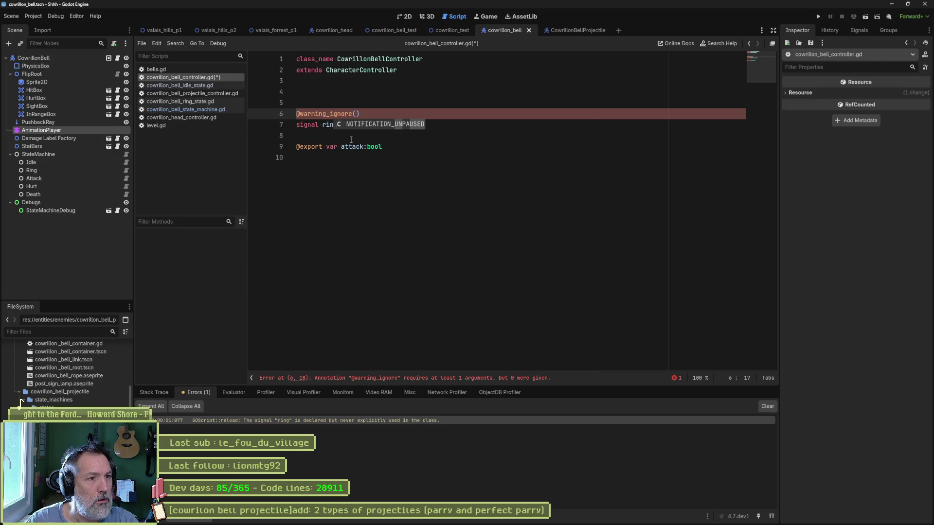
type("Warnin")
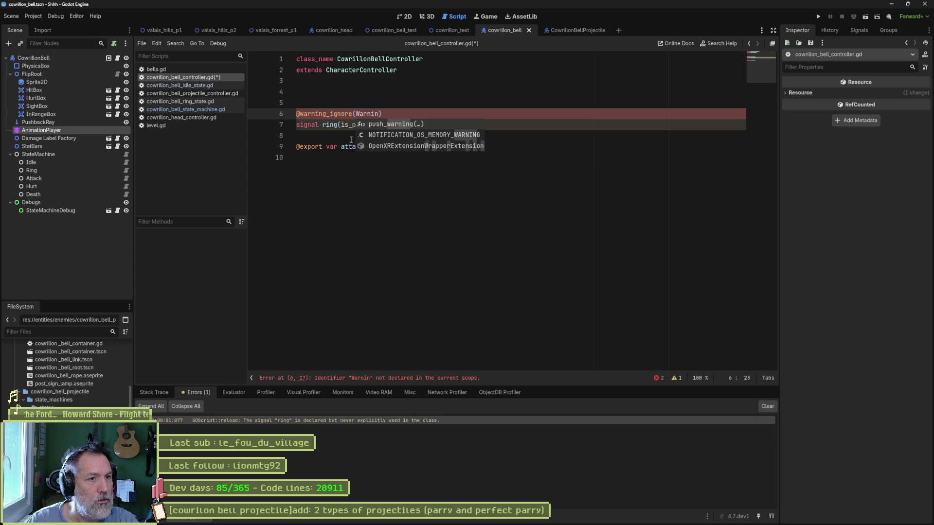
key("BackSpace")
key("BackSpace")
key("BackSpace")
key("BackSpace")
key("BackSpace")
type("\"unused")
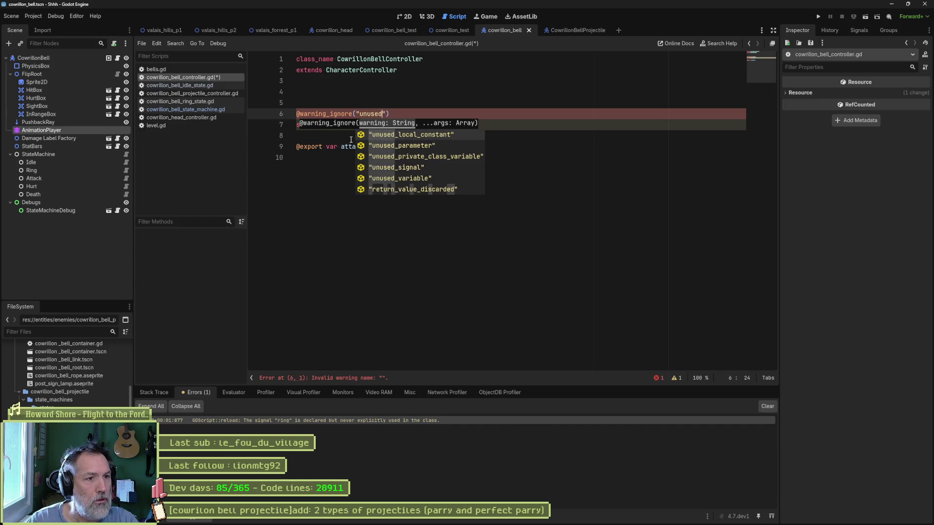
key("Down")
key("Down")
key("Return")
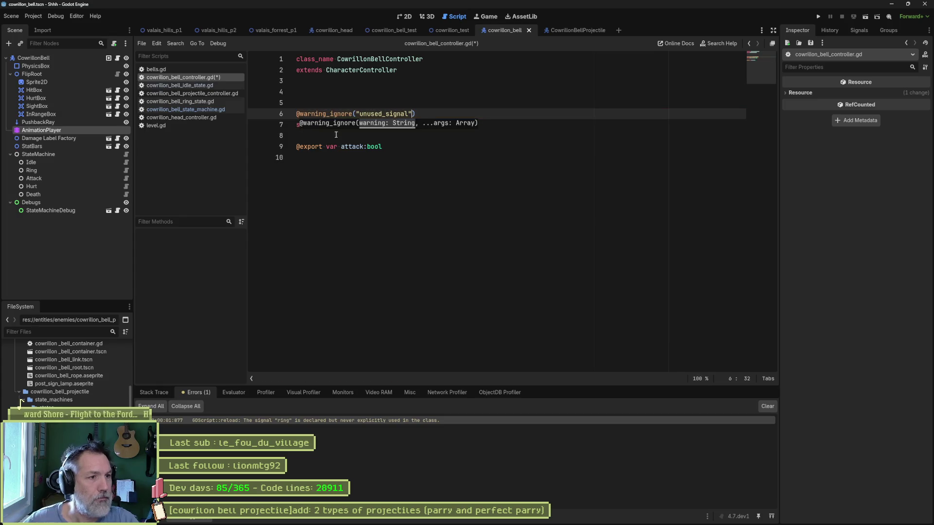
left_click(445, 146)
key("ctrl+s")
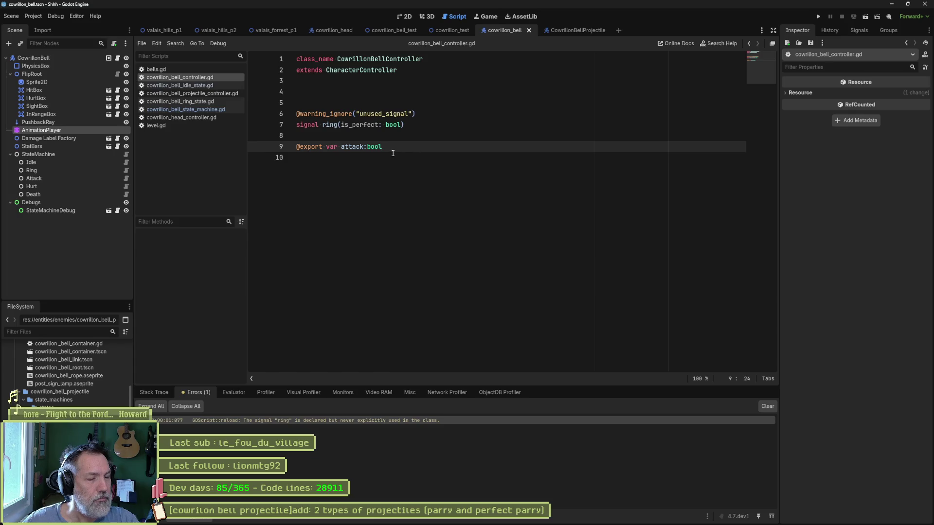
left_click(427, 136)
key("ctrl+w")
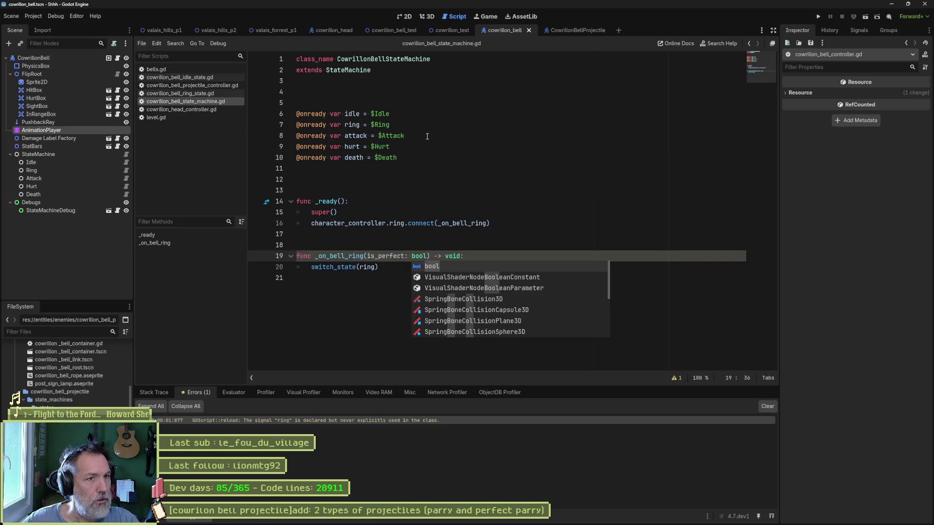
Jump to the logged warning's source in the controller script and clear the error log.
left_click(435, 178)
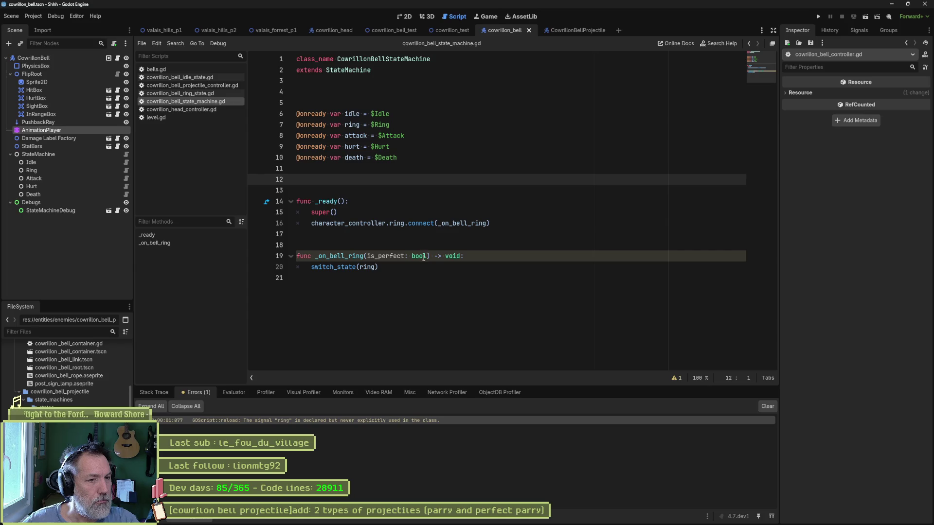
mouse_move(421, 261)
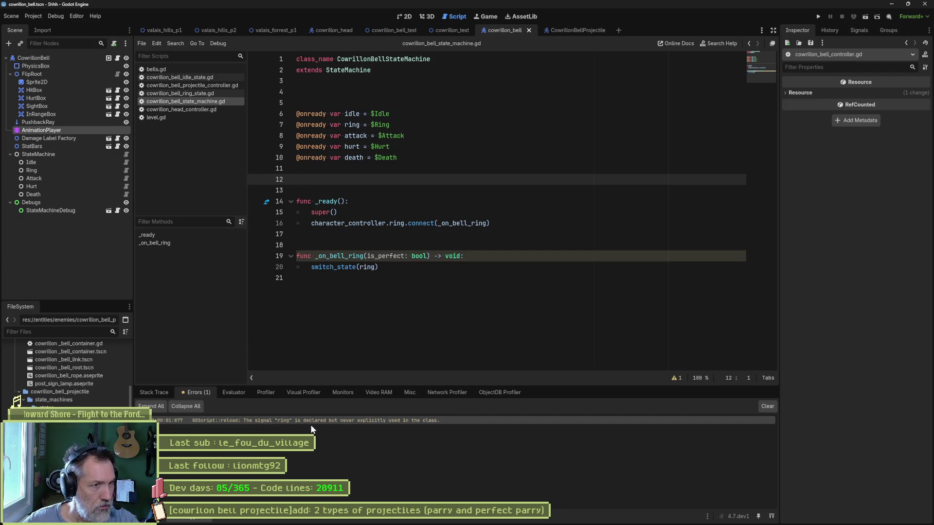
double_click(383, 421)
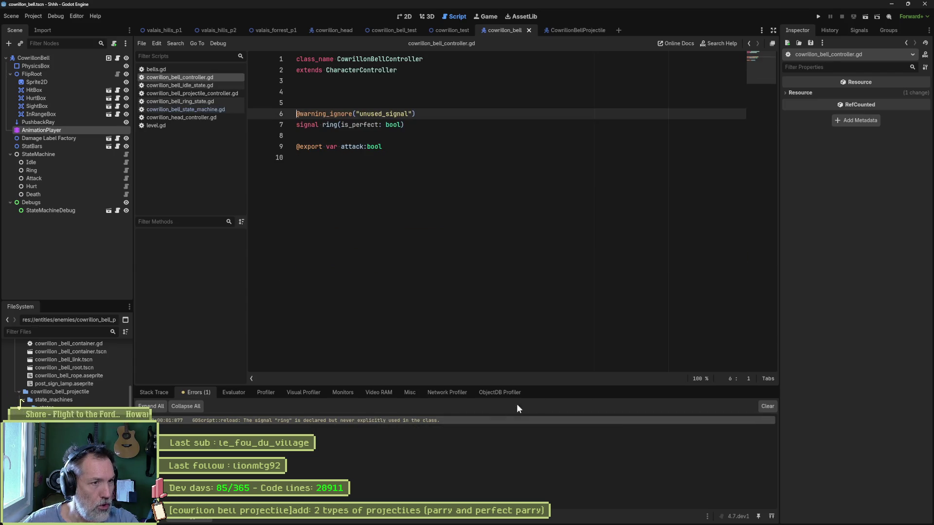
left_click(765, 407)
left_click(467, 158)
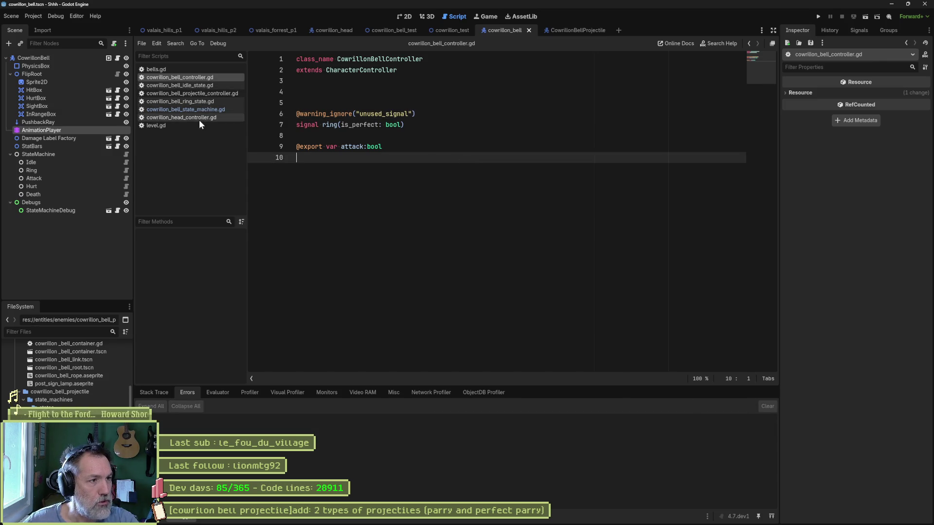
Close the idle-state and controller scripts, then inspect _on_bell_ring's switch_state(ring) call.
left_click(202, 87)
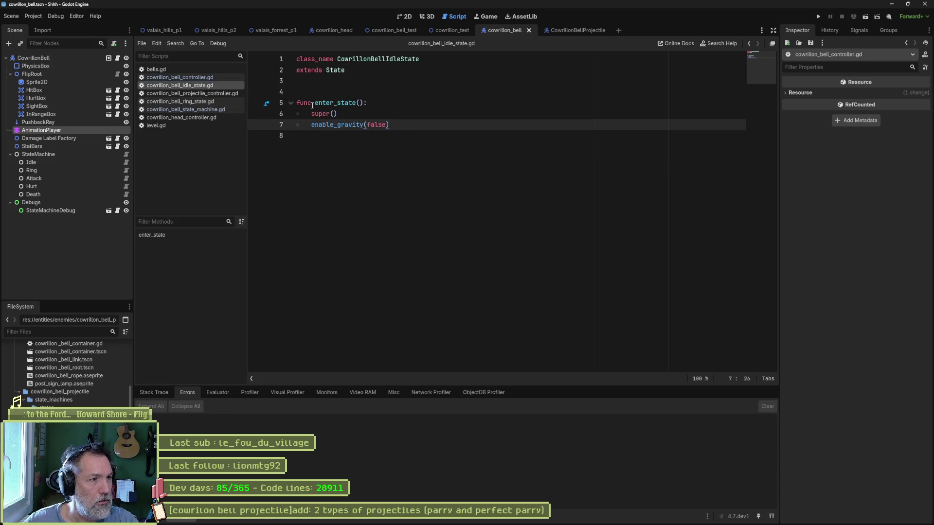
middle_click(202, 87)
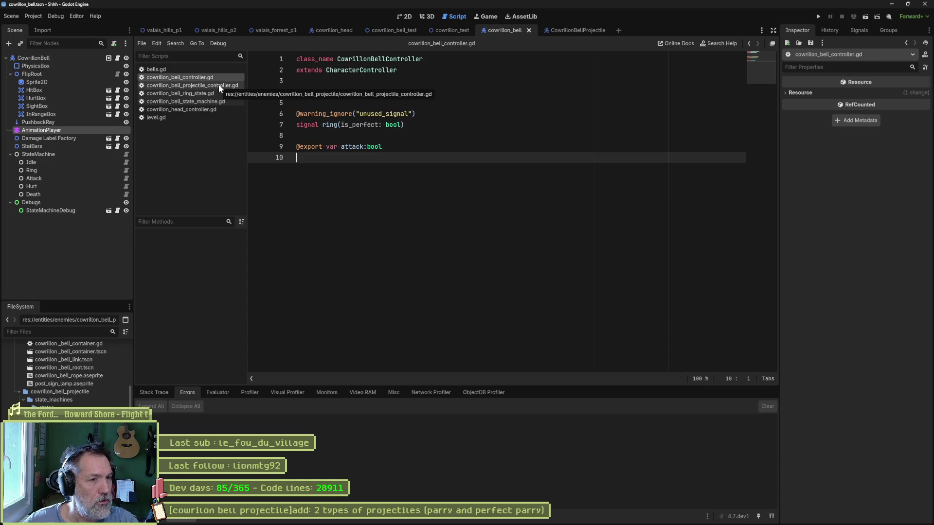
key("ctrl+w")
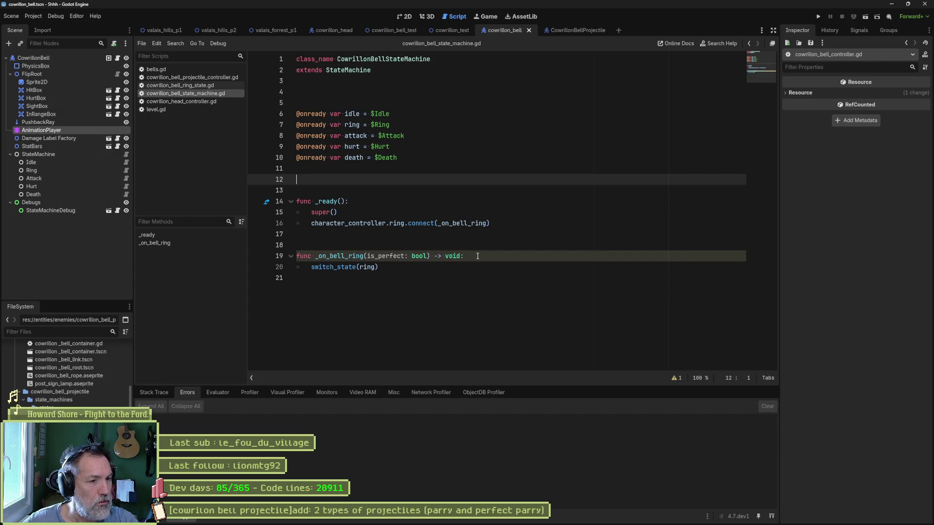
left_click(353, 256)
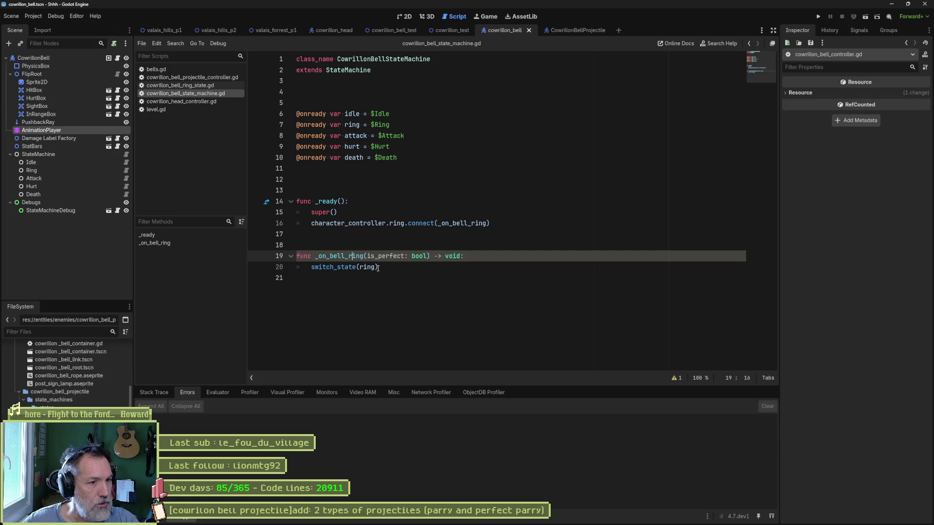
left_click(368, 268)
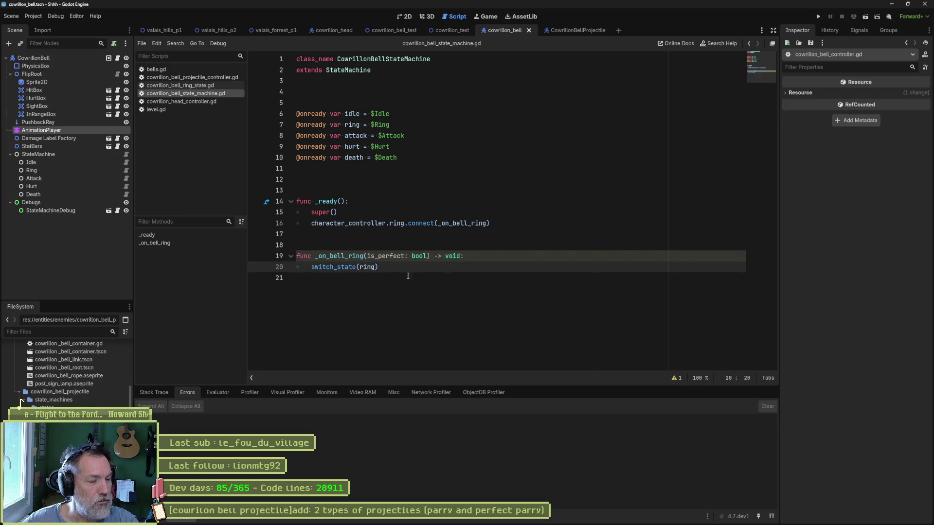
double_click(364, 268)
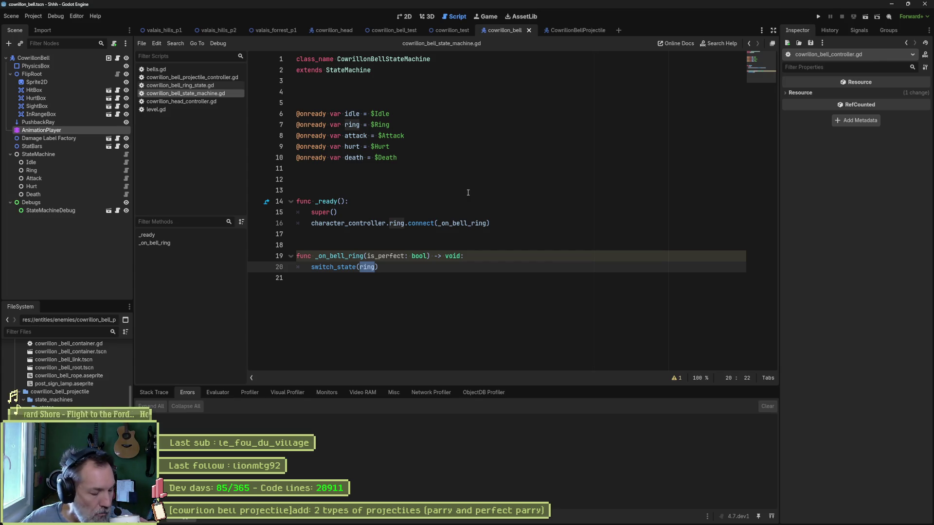
Declare 'var is_projectile_perfect := false' below the state variables.
left_click(425, 157)
key("Return")
key("Return")
key("Return")
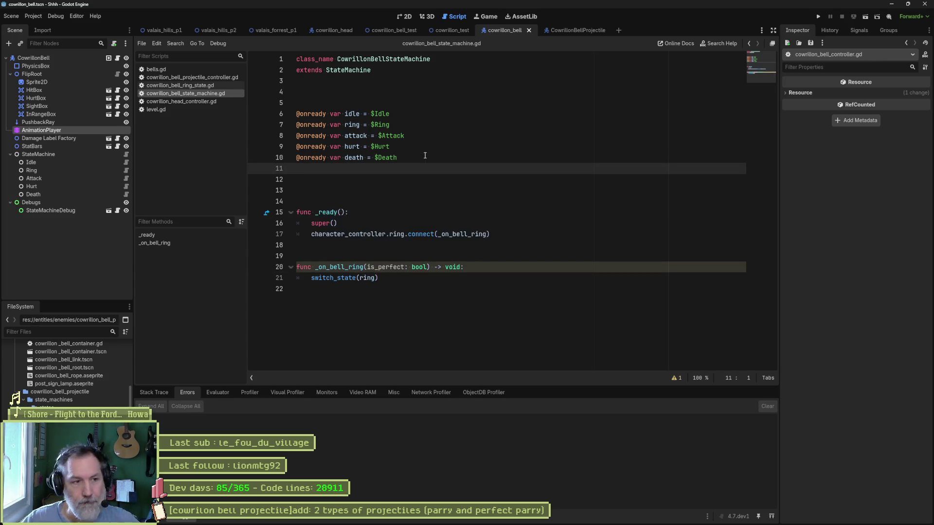
key("BackSpace")
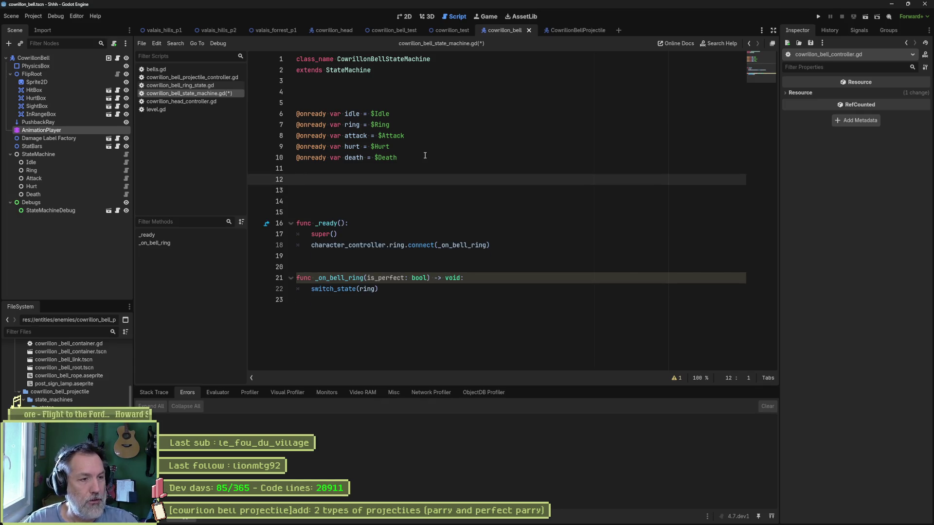
type("var is_perfect")
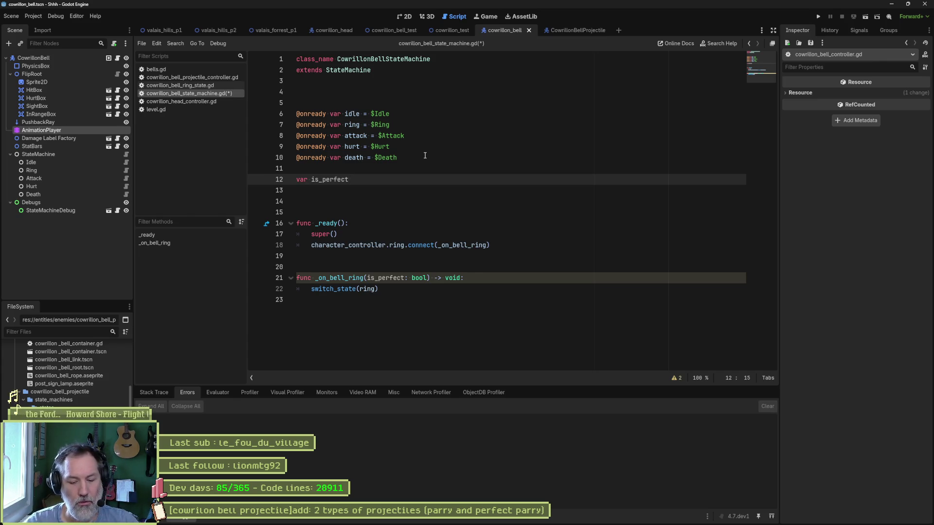
key("ctrl+BackSpace")
type("proej")
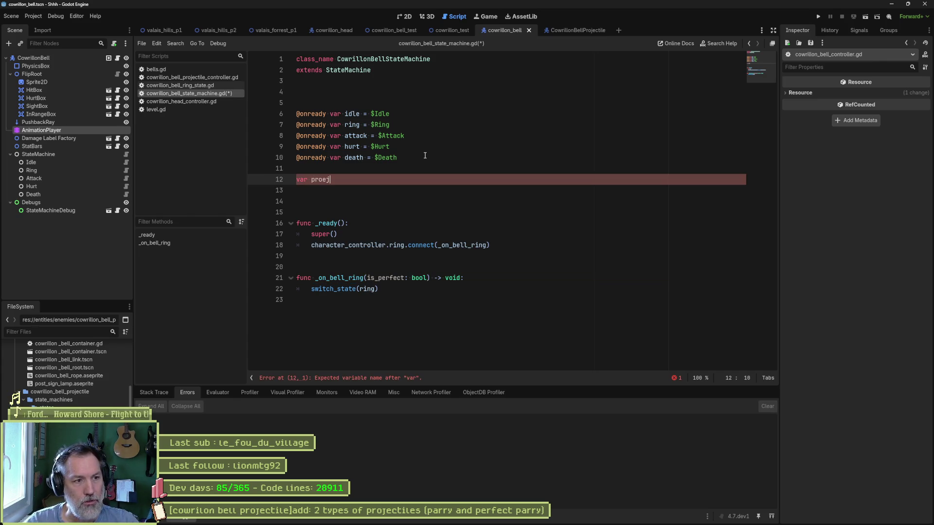
key("BackSpace")
key("BackSpace")
key("BackSpace")
type("is_pro")
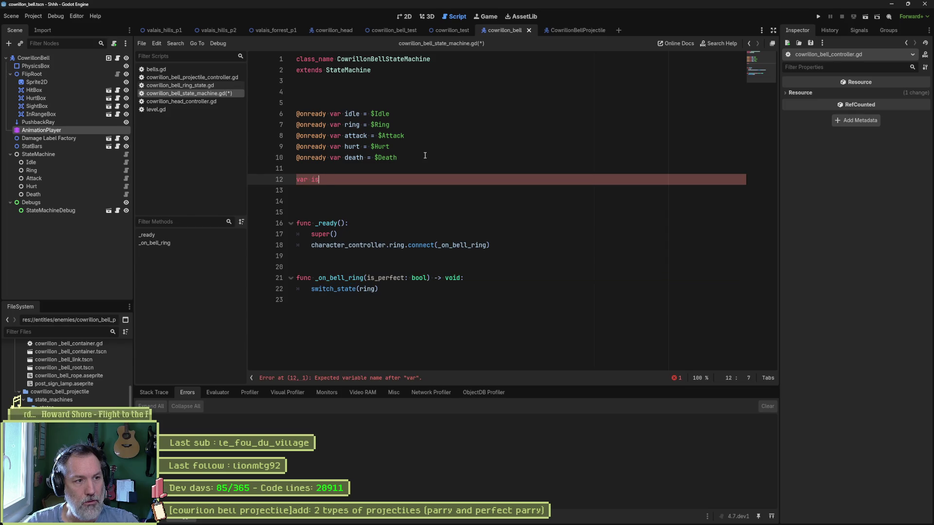
type("jectile_pef")
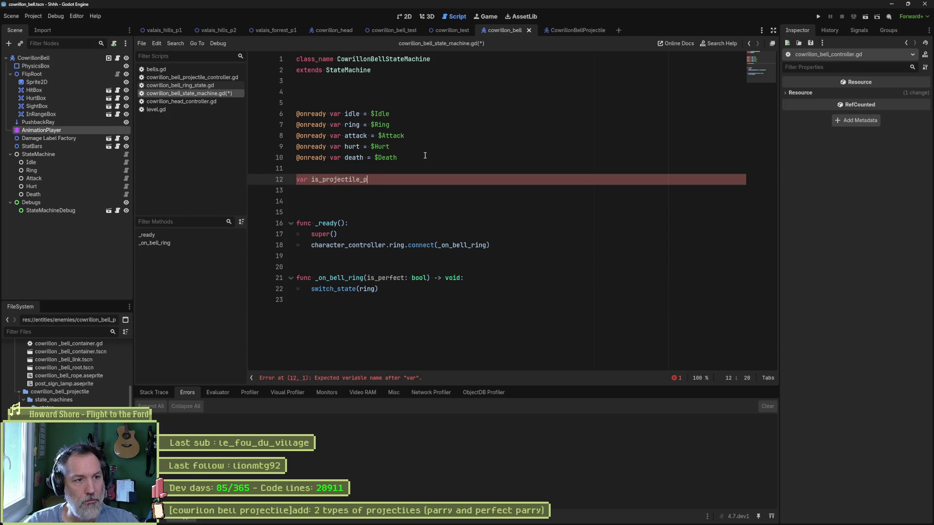
key("BackSpace")
type("rfect ")
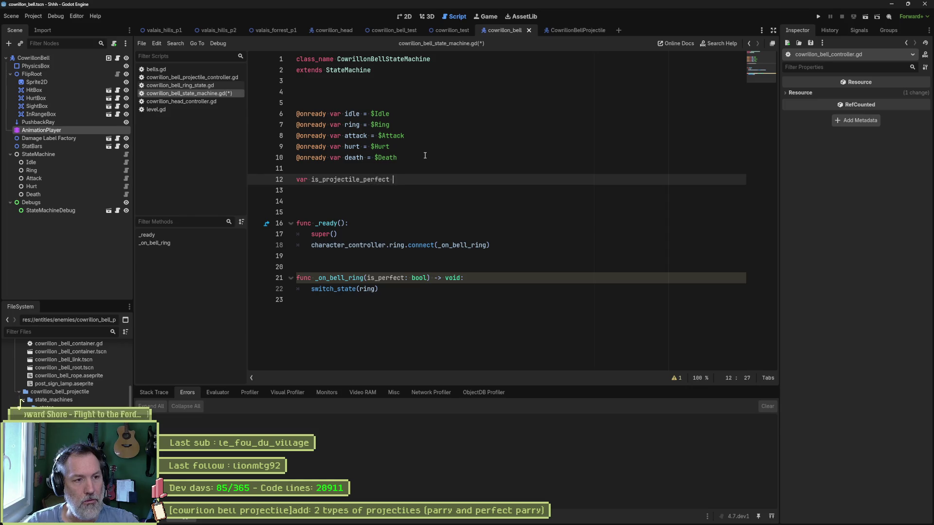
type(":= false")
Add 'is_projectile_perfect = is_perfect' at the start of _on_bell_ring and save the script.
double_click(360, 180)
key("ctrl+c")
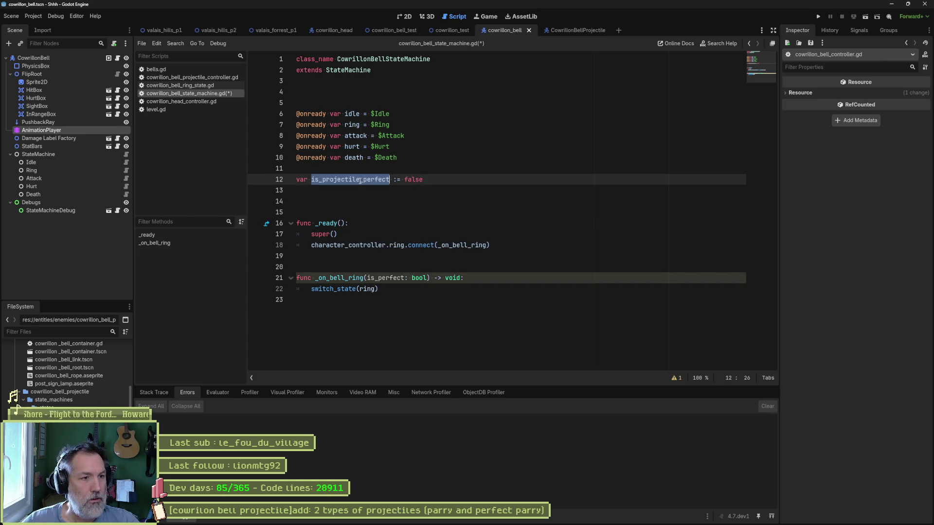
left_click(475, 285)
key("Return")
key("ctrl+v")
type("= is_perfect")
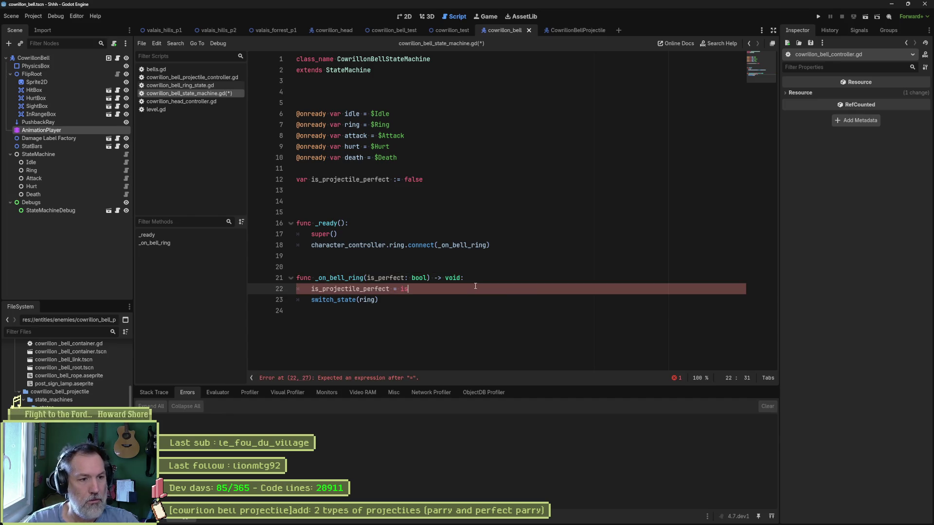
key("ctrl+s")
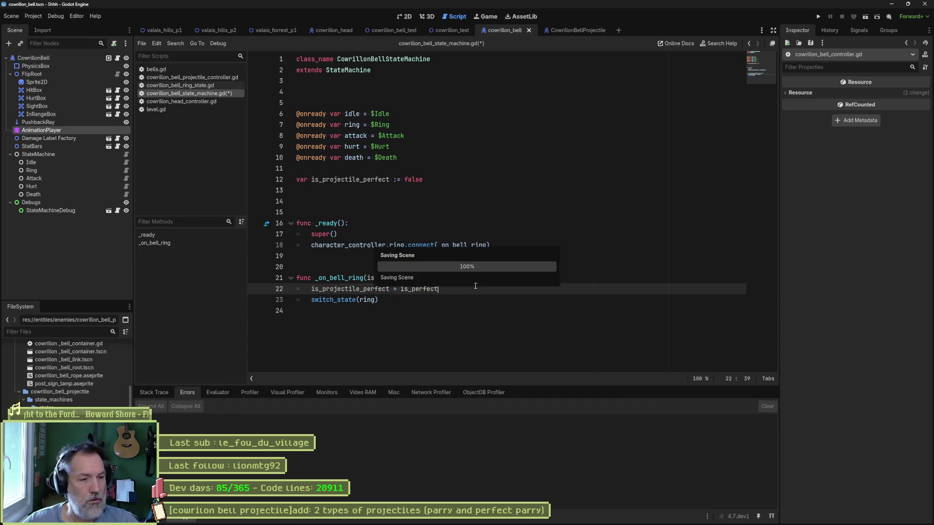
double_click(395, 278)
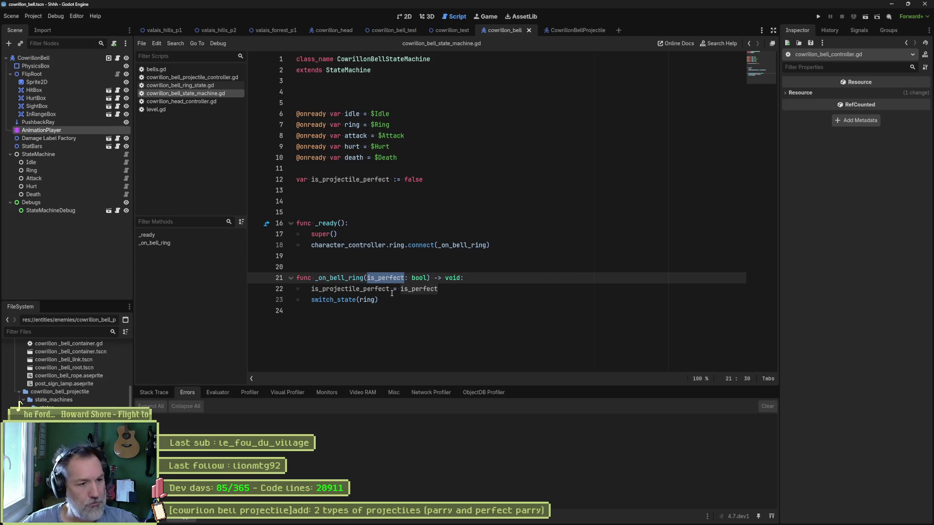
left_click(392, 295)
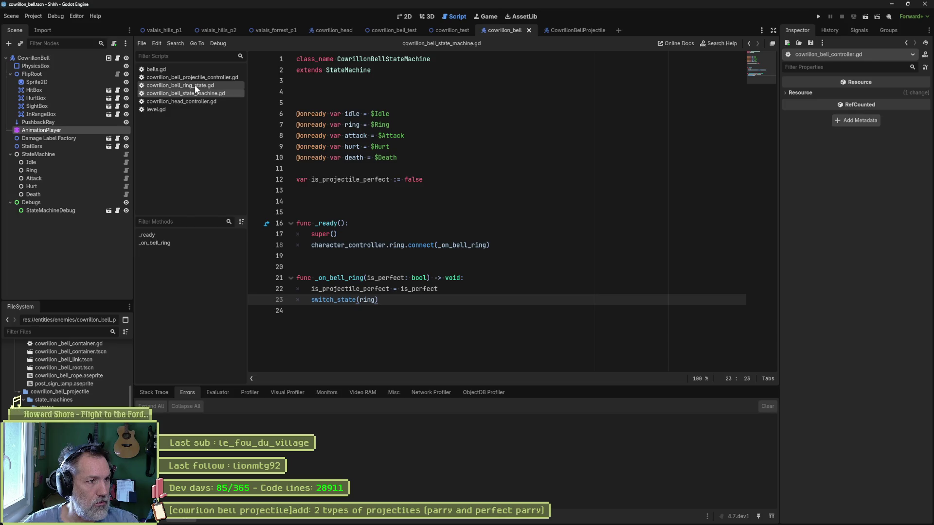
left_click(184, 71)
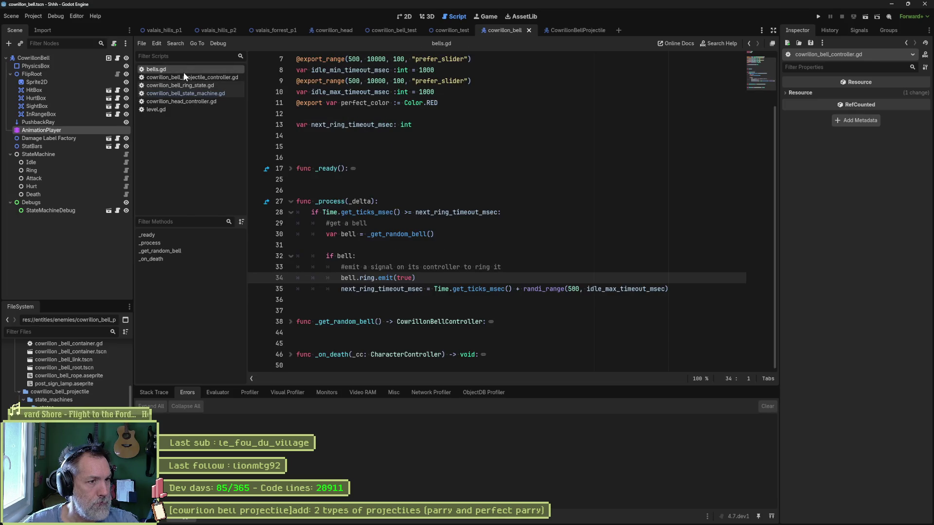
left_click(188, 77)
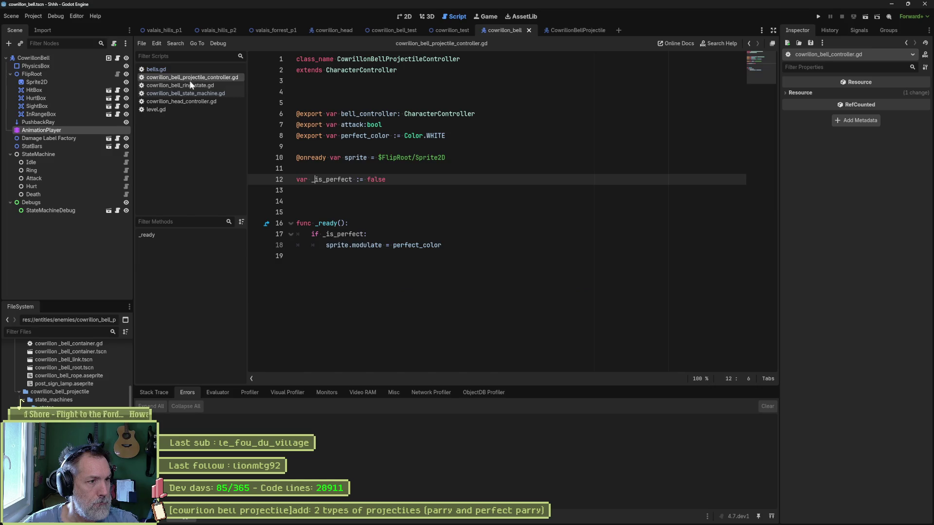
left_click(191, 85)
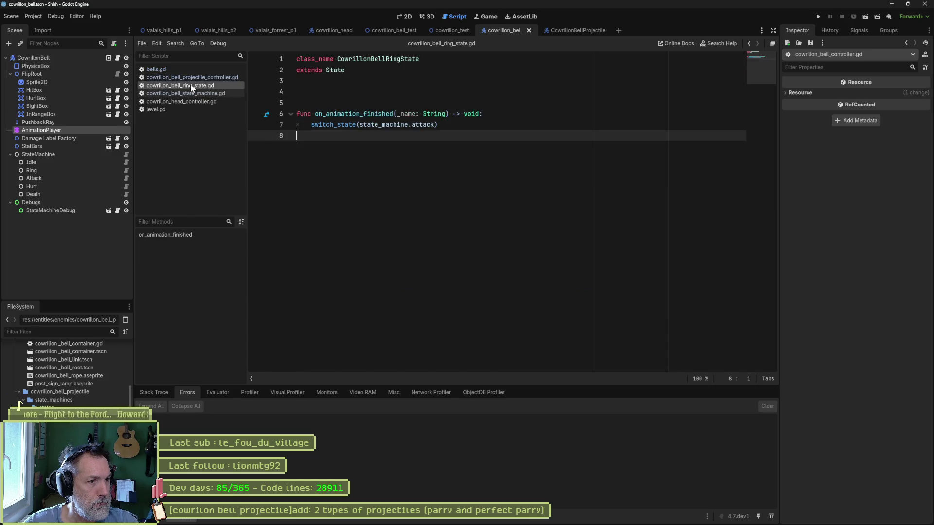
left_click(191, 93)
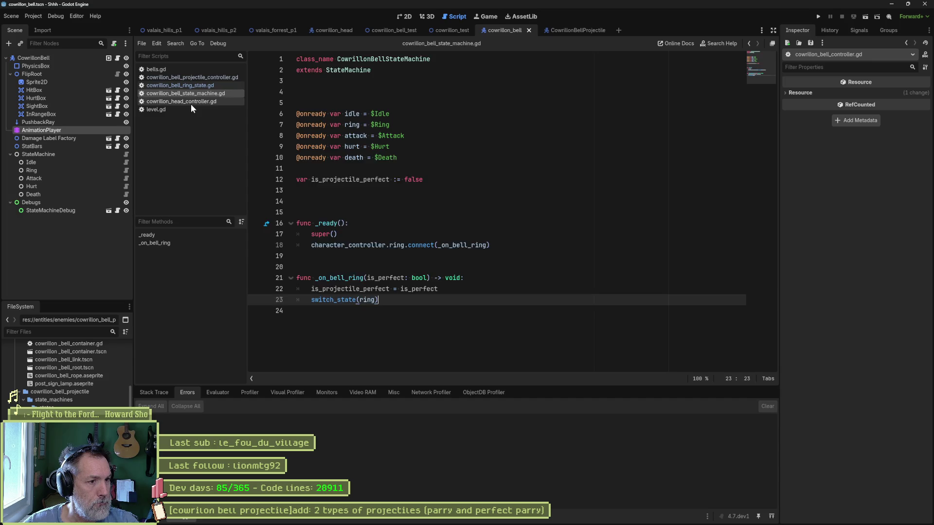
left_click(191, 101)
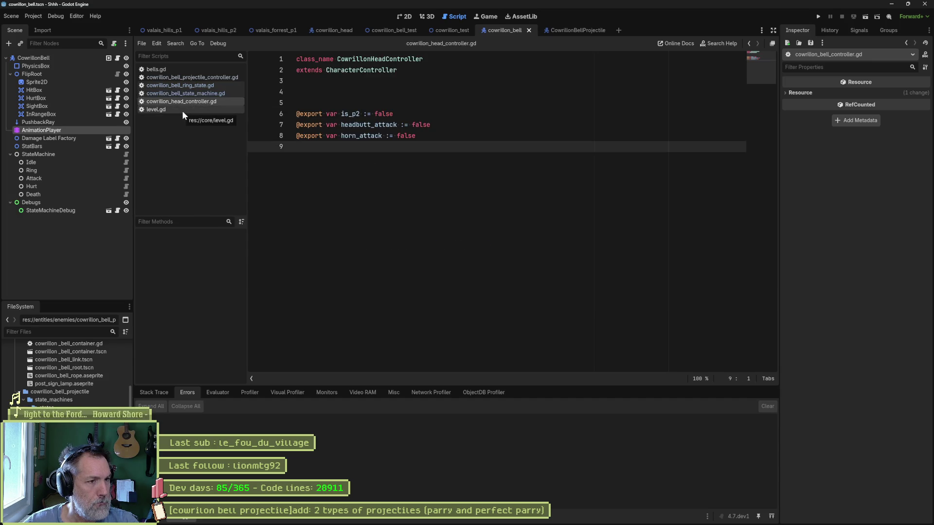
left_click(190, 93)
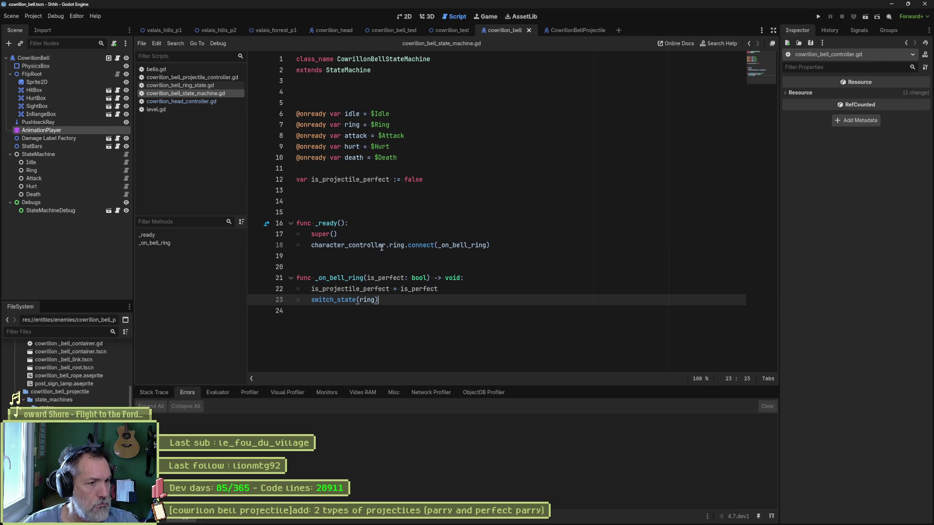
left_click(396, 247)
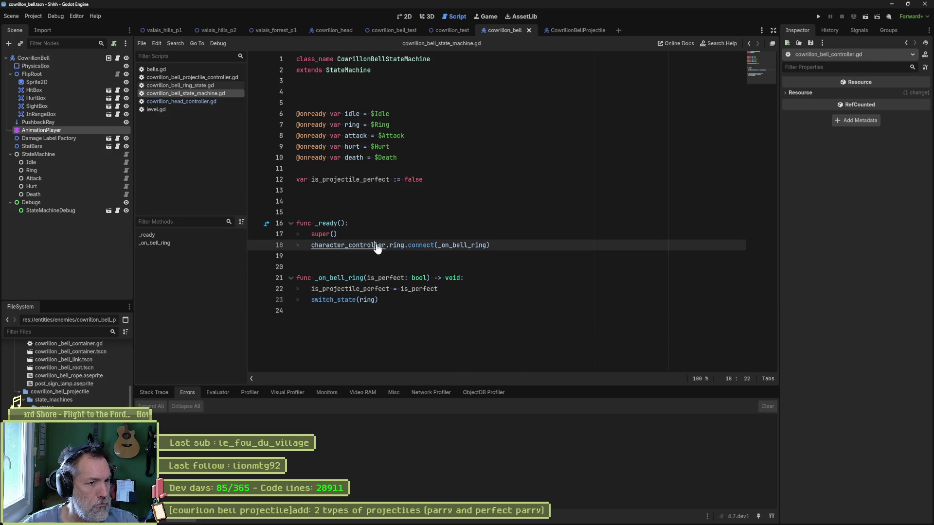
Review the CharacterController script, then rename the bell controller's ring signal parameter to _is_perfect.
left_click(375, 246, "ctrl")
left_click(428, 58, "ctrl")
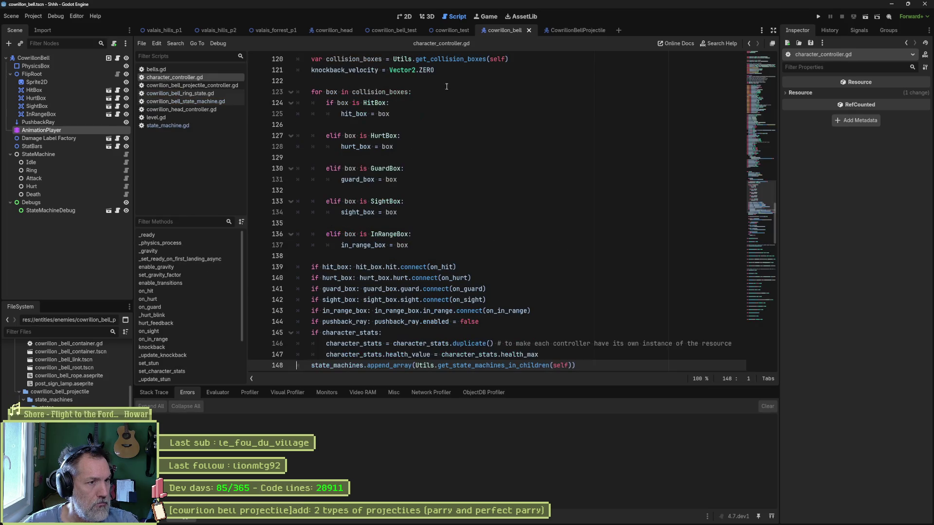
left_click(748, 130)
scroll(750, 132, "up", 10)
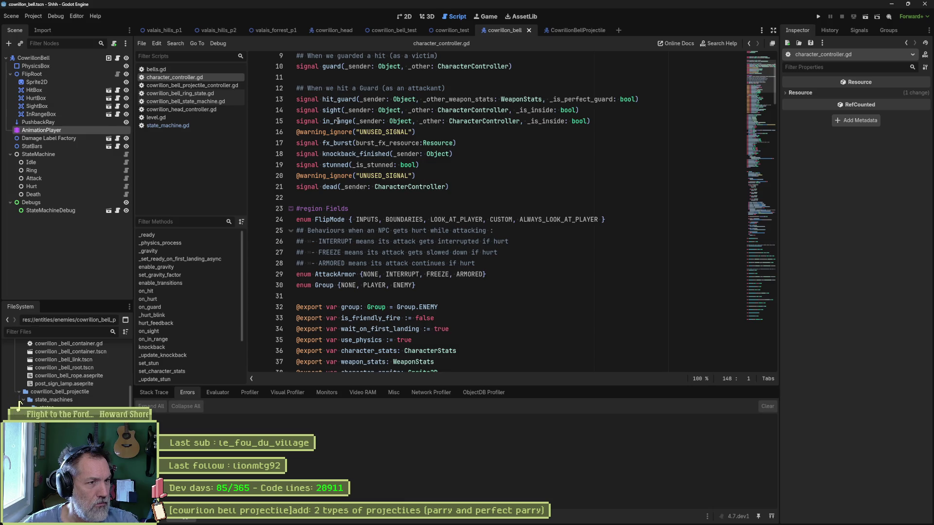
mouse_move(334, 181)
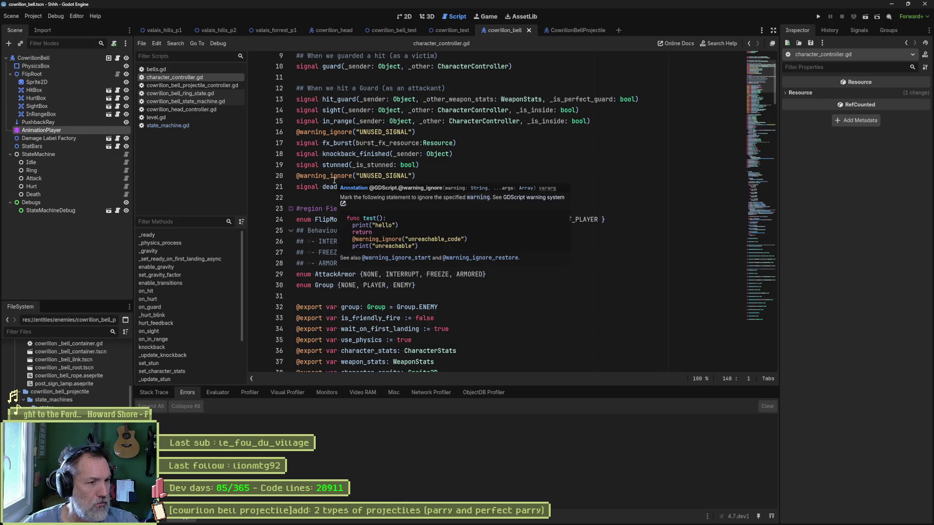
left_click(117, 58)
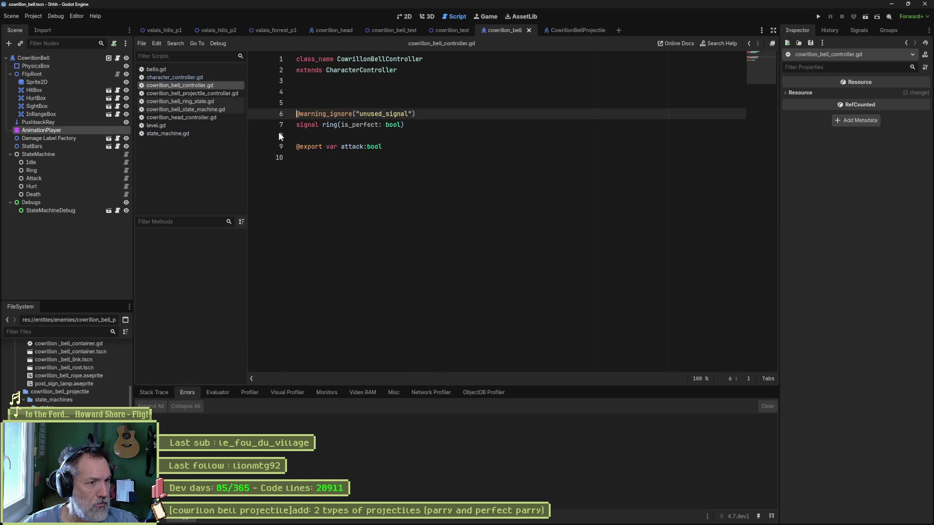
left_click(342, 125)
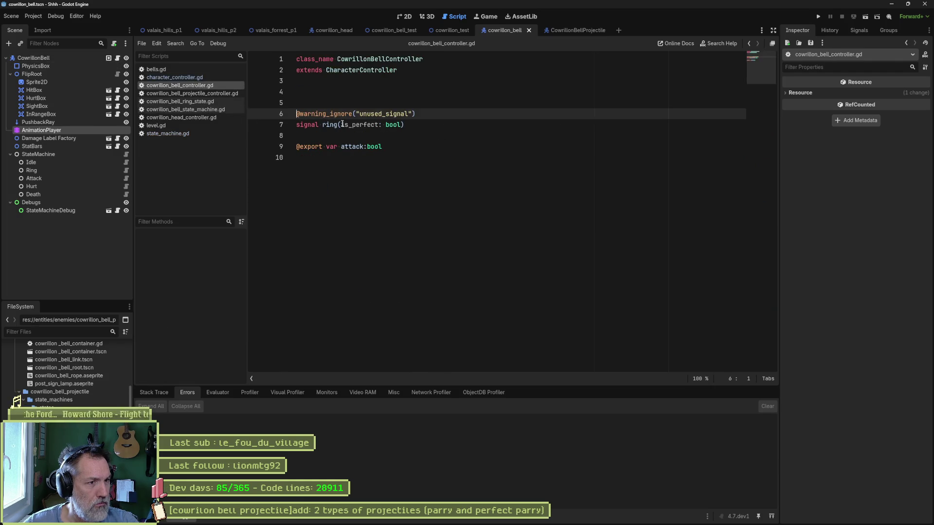
type("_")
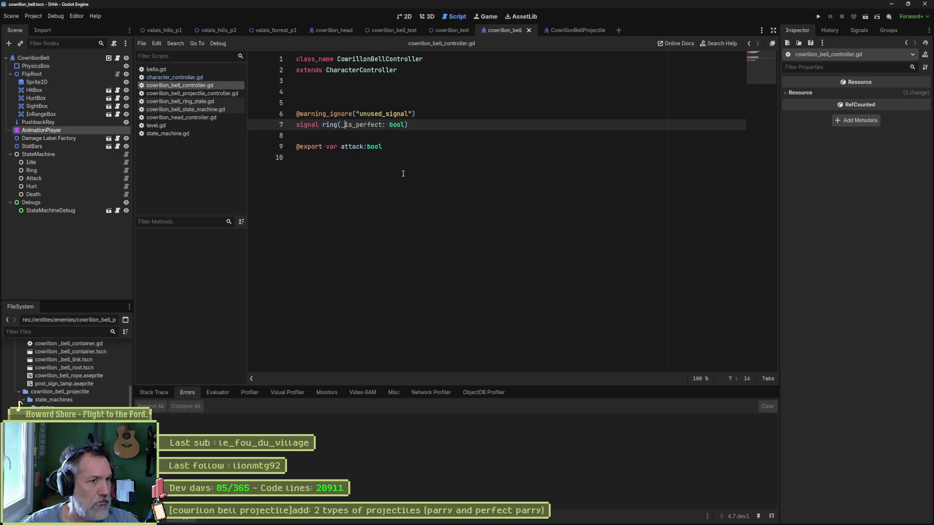
Close the bell controller, character controller and base state_machine scripts.
middle_click(204, 85)
key("ctrl+w")
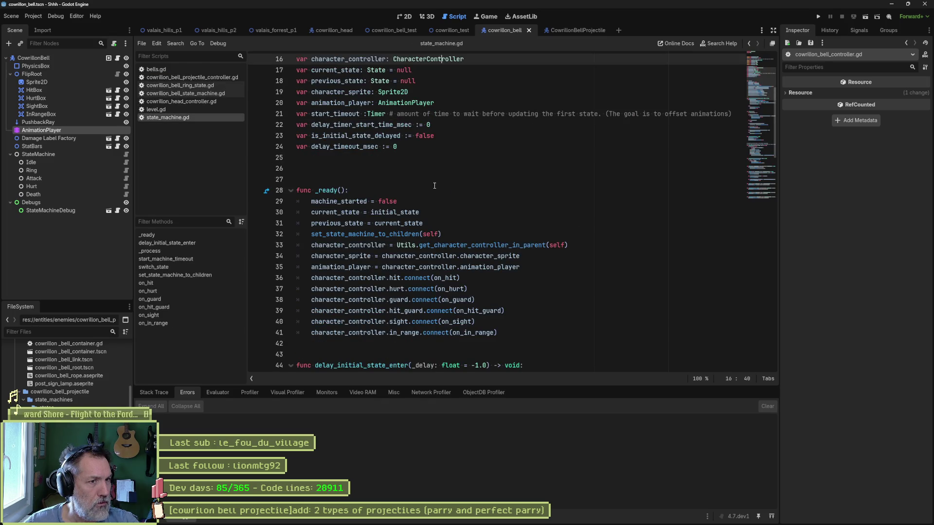
key("ctrl+w")
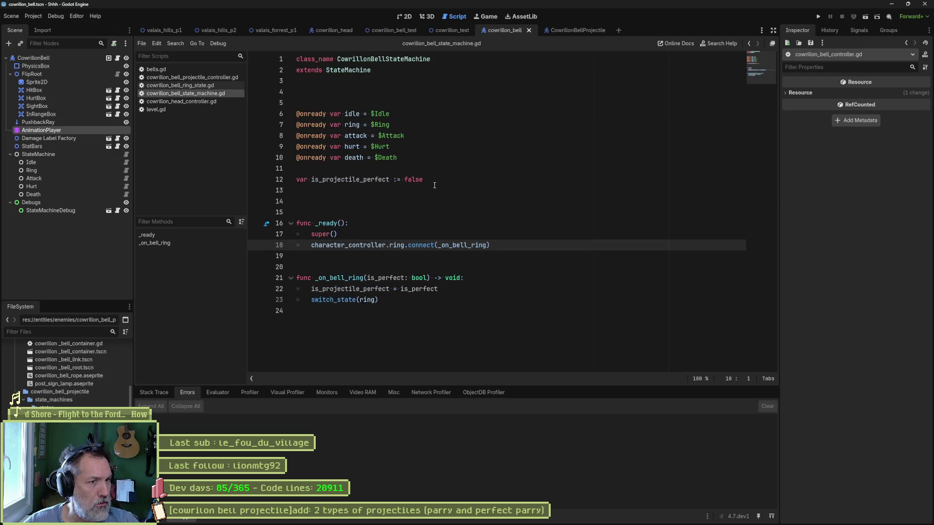
Rename the _on_bell_ring parameter and its use on line 22 to _is_perfect, then save.
left_click(367, 278)
type("_")
left_click(399, 289)
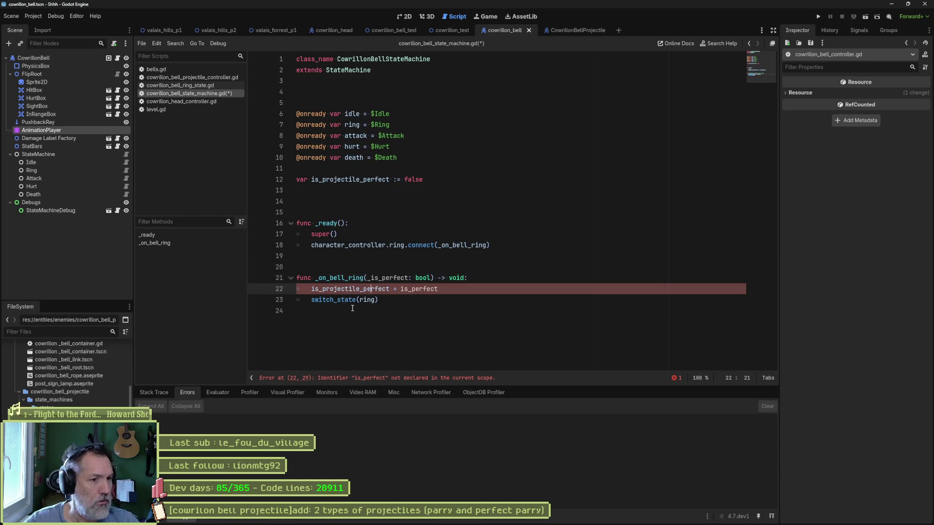
type("_")
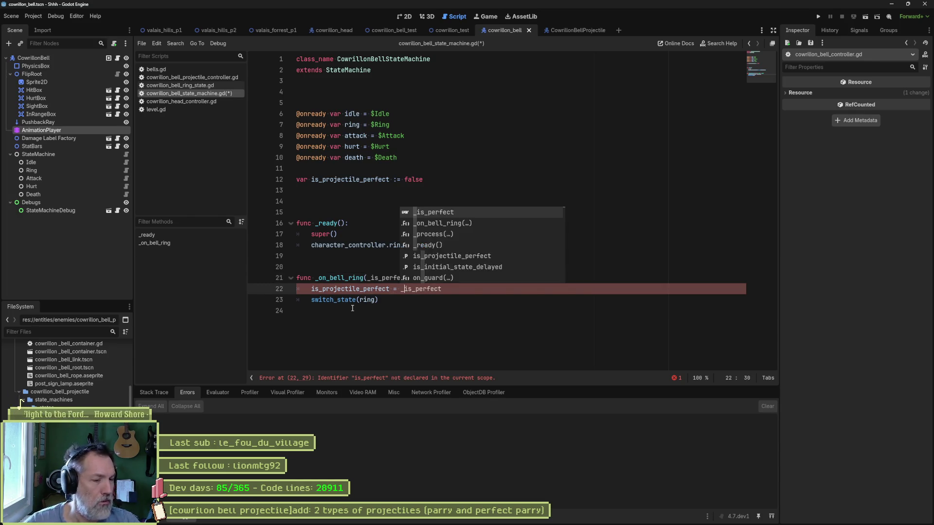
left_click(372, 319)
key("ctrl+s")
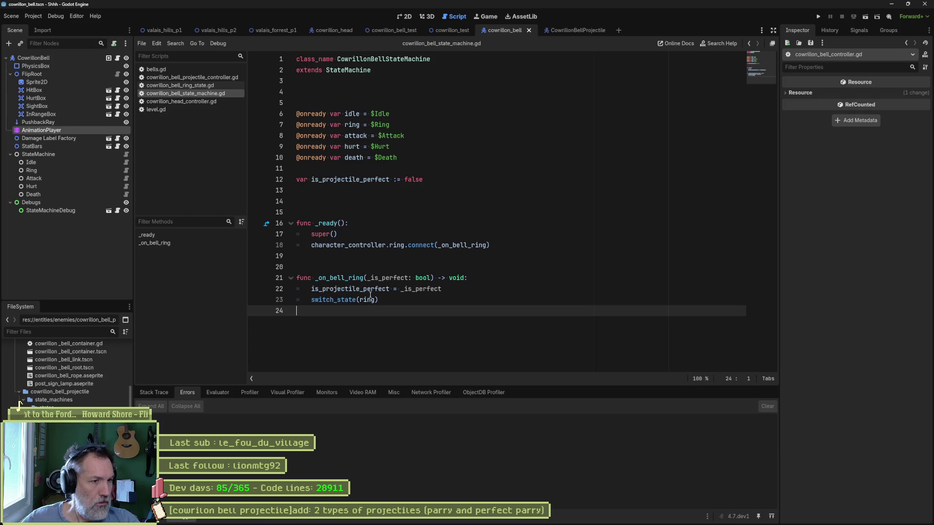
Rename is_projectile_perfect to _is_projectile_perfect in its declaration and on line 22, then save.
triple_click(342, 180)
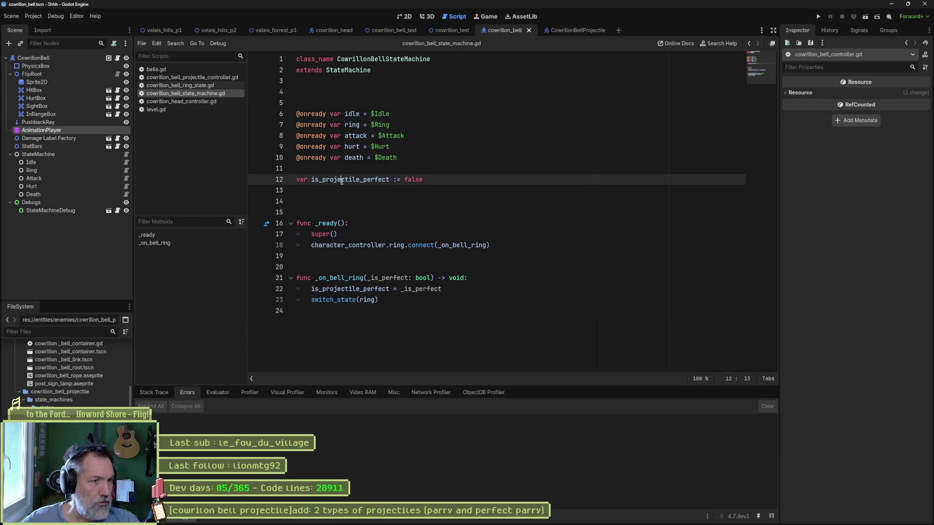
double_click(371, 179)
left_click(369, 201)
left_click(349, 180)
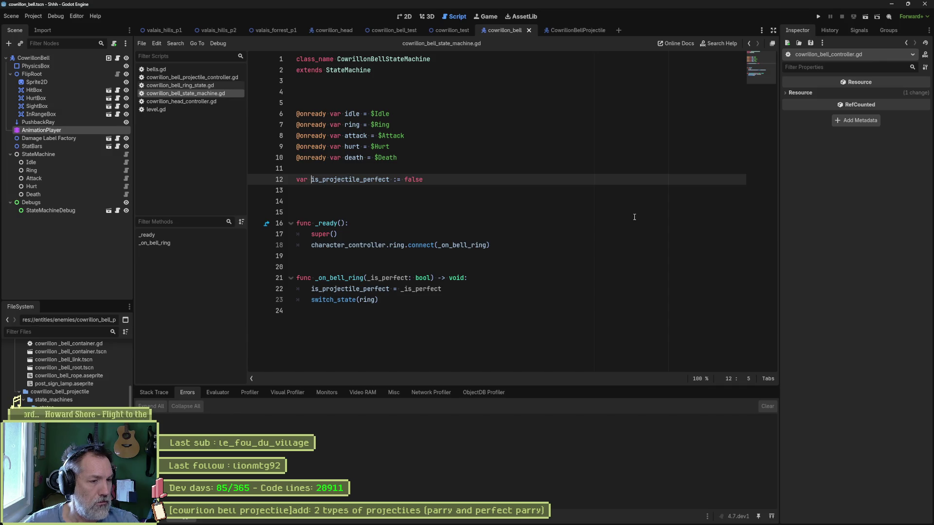
type("_")
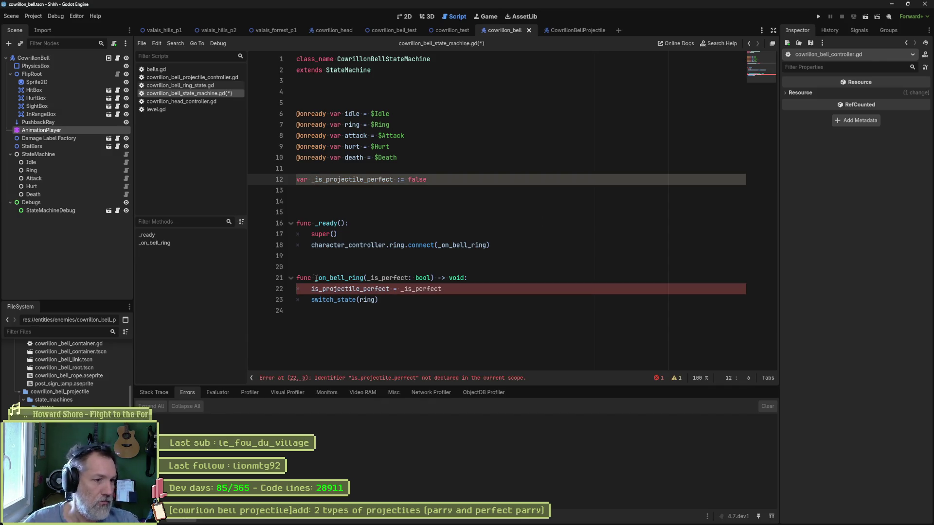
left_click(312, 289)
type("_")
key("ctrl+s")
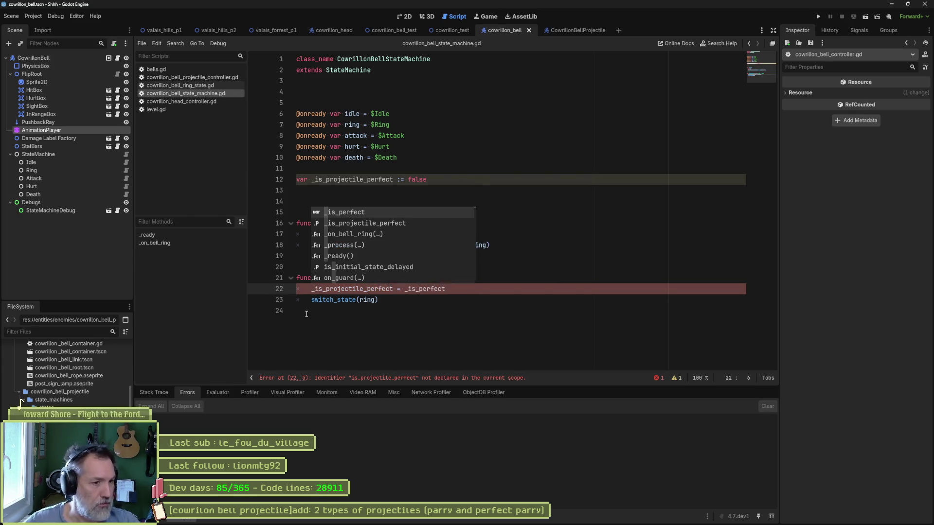
left_click(393, 301)
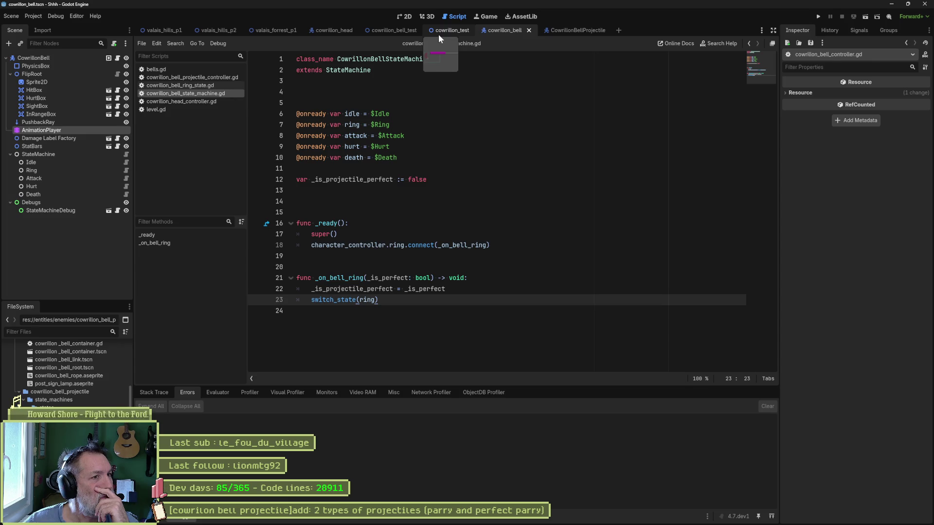
In the cowrillon_head scene, expand Bells and open bells.gd to review the random bell.ring.emit(true) call.
left_click(333, 30)
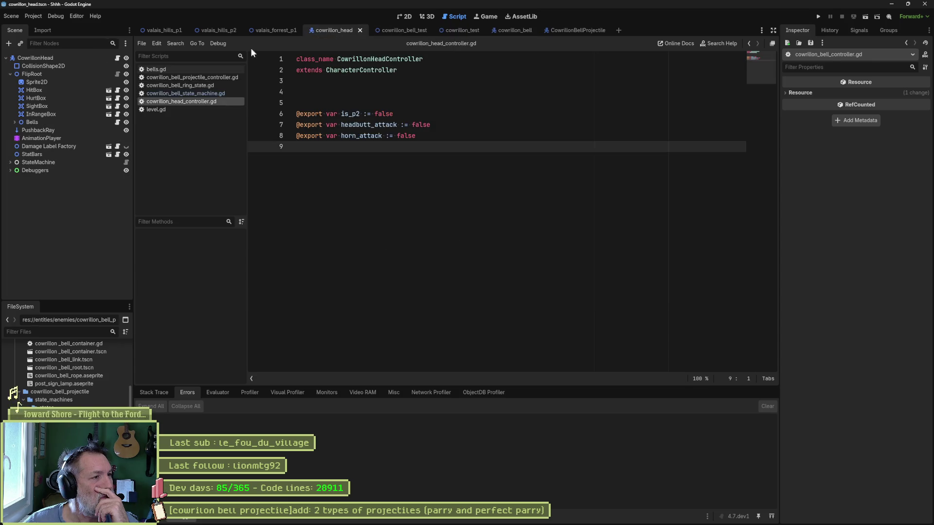
left_click(15, 122)
left_click(38, 122)
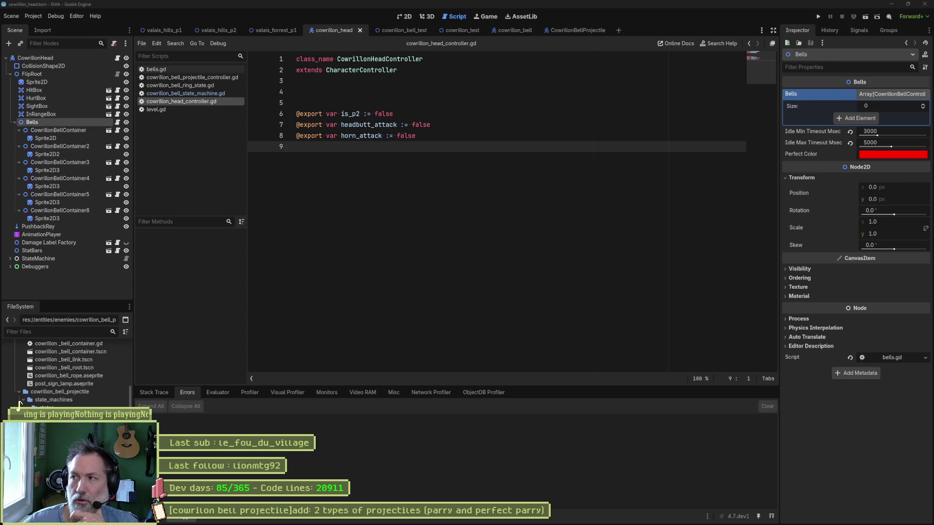
left_click(765, 140)
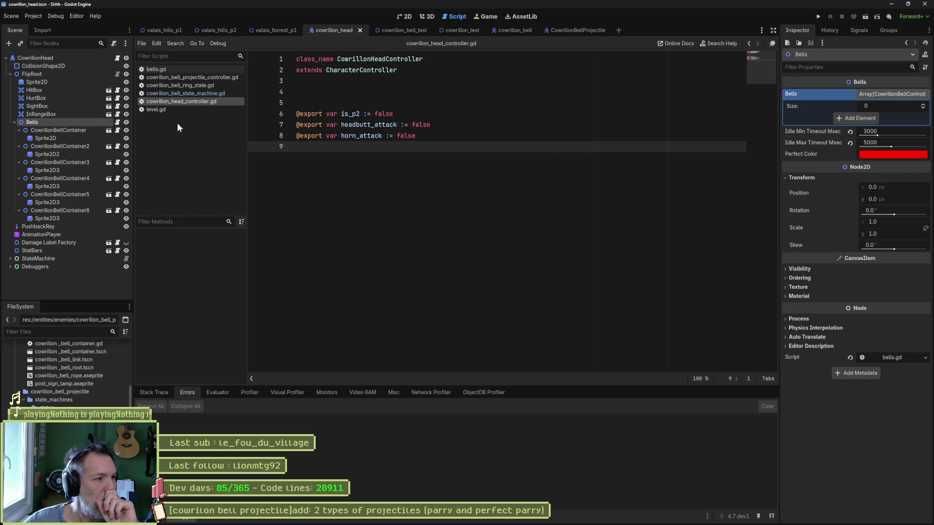
left_click(117, 122)
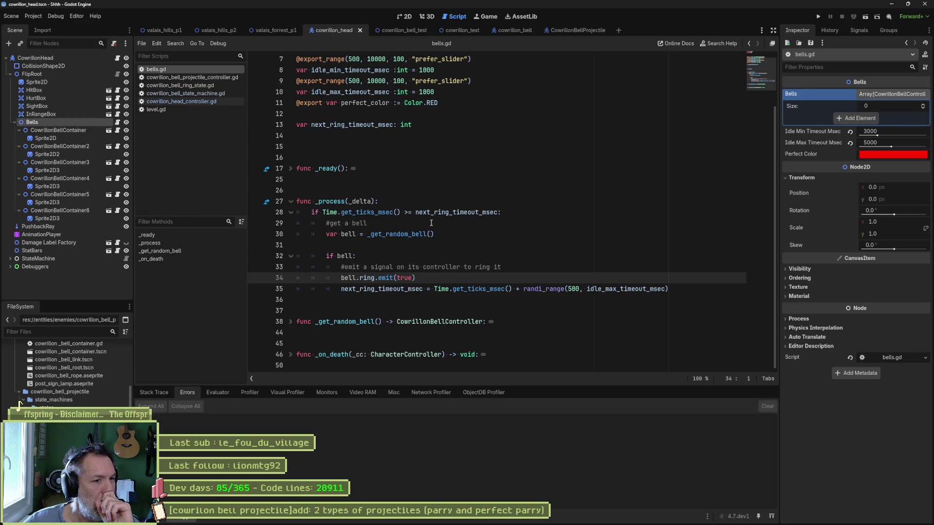
mouse_move(443, 236)
left_mouse_down()
mouse_move(330, 234)
mouse_move(326, 226)
left_mouse_up()
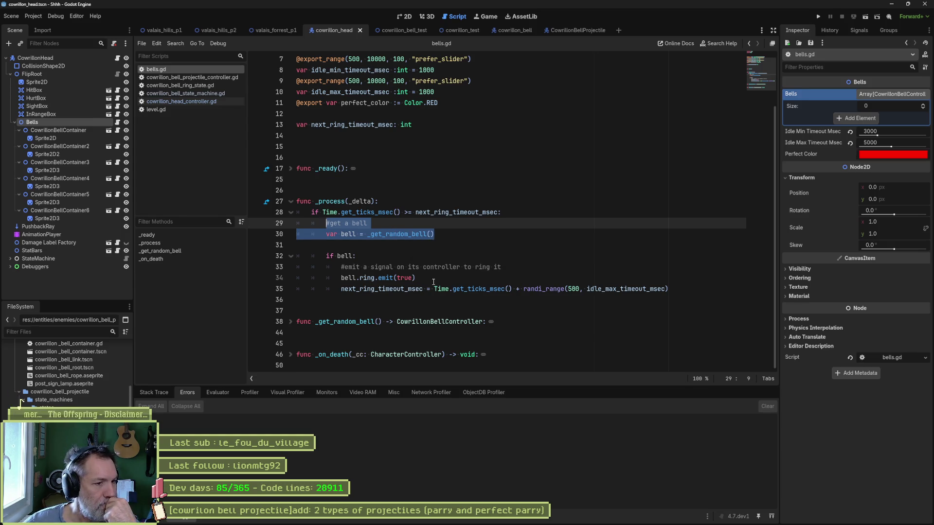
double_click(406, 278)
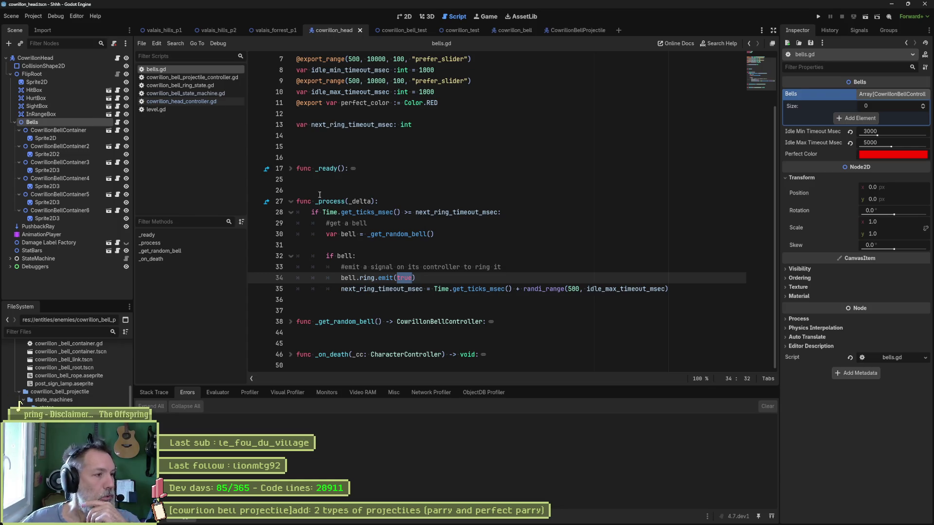
In the cowrillon_bell scene, review the bell state machine's _is_perfect assignment and ring state switch.
mouse_move(506, 34)
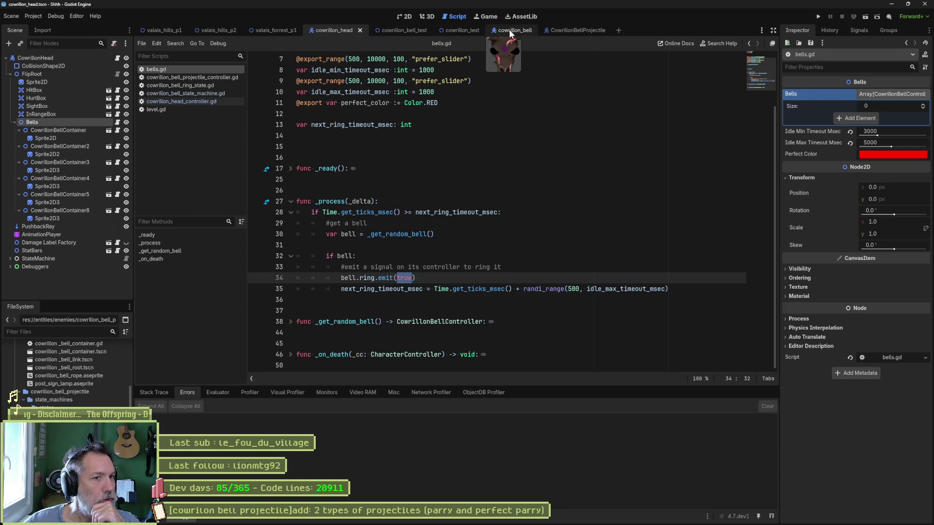
left_click(513, 32)
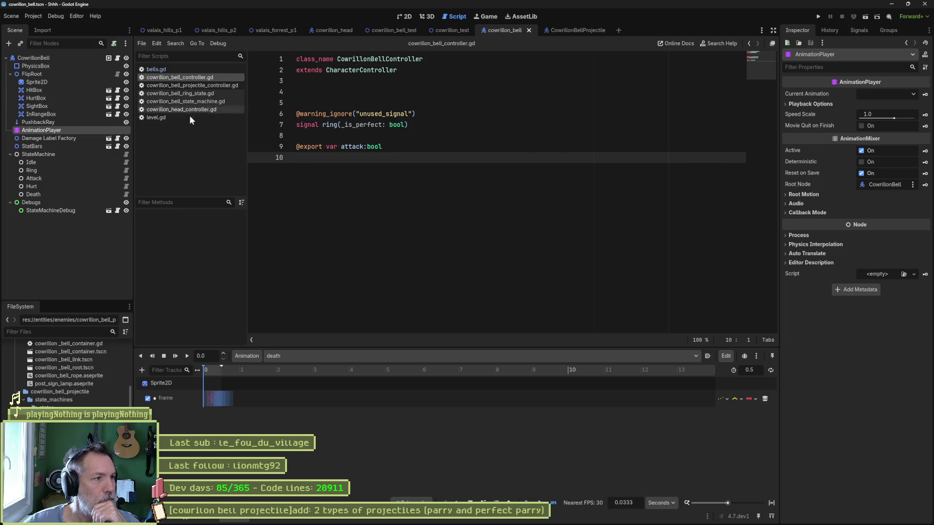
left_click(117, 58)
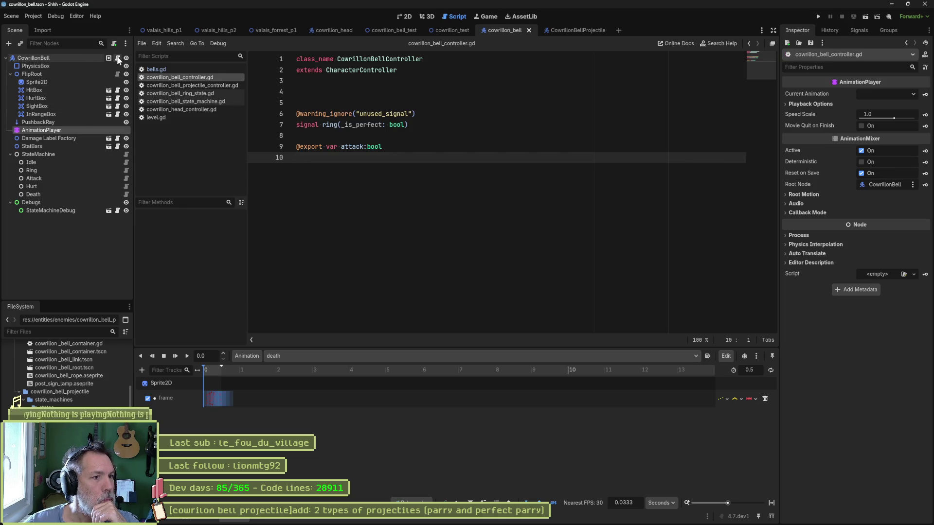
left_click(127, 155)
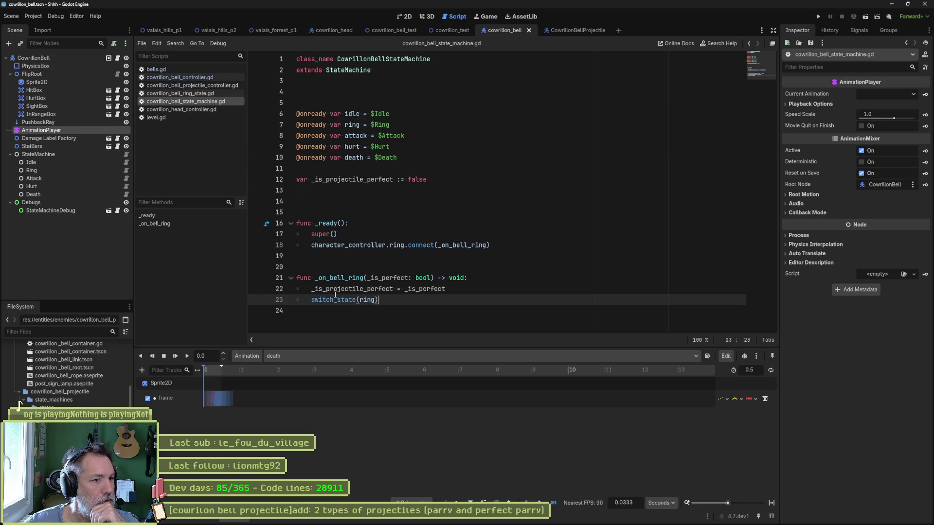
left_click_drag(312, 289, 452, 288)
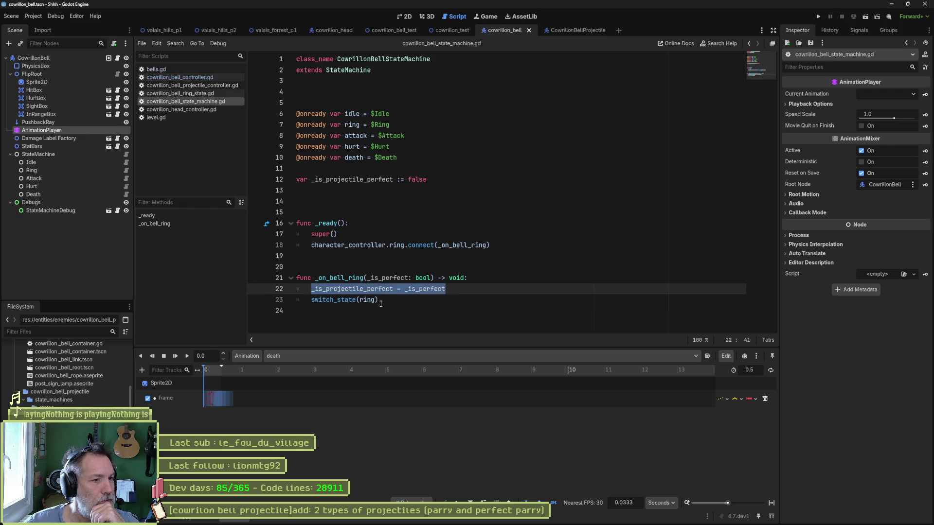
left_click_drag(312, 300, 384, 302)
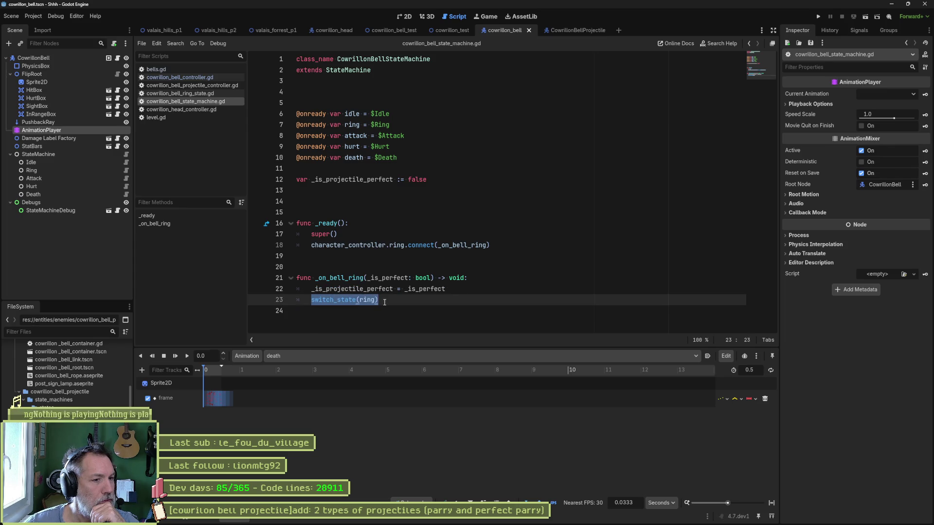
Open cowrillon_bell_attack_state.gd and add an empty line after the projectile spawning lines in enter_state.
left_click(126, 170)
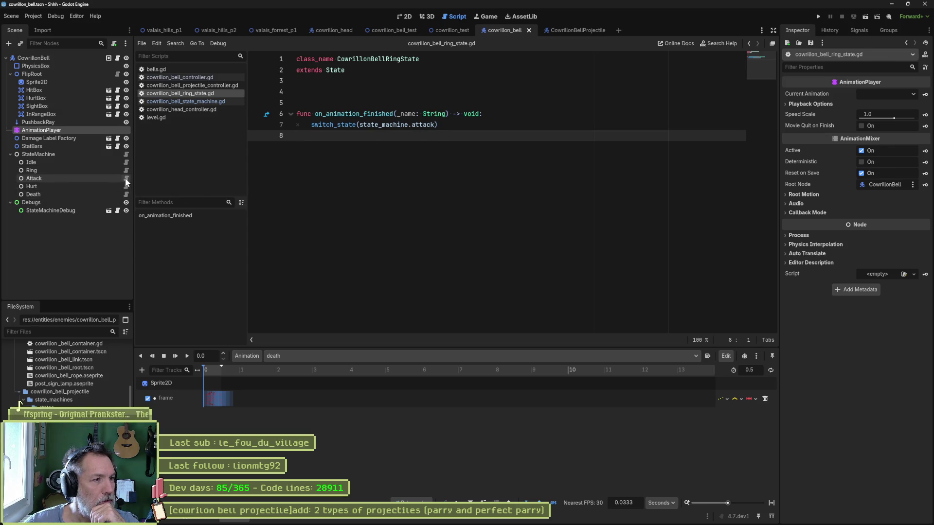
left_click(125, 178)
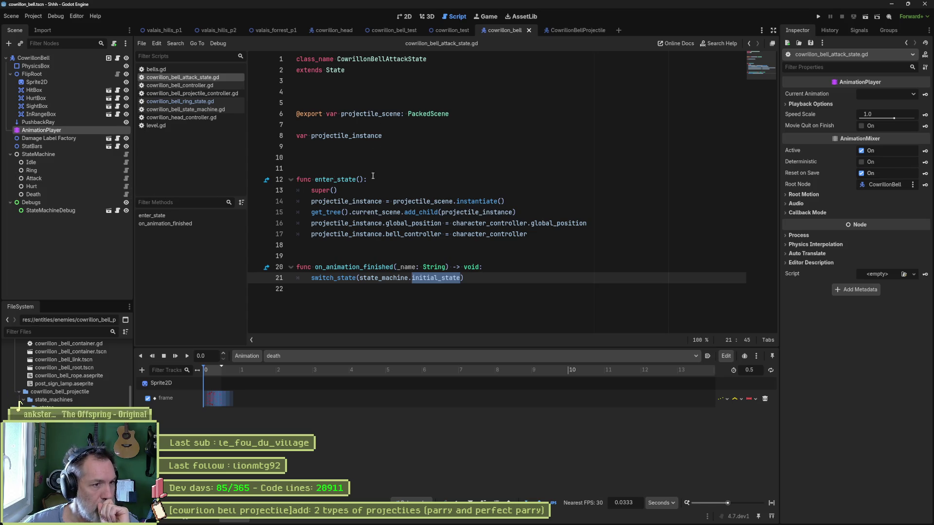
left_click_drag(505, 202, 308, 202)
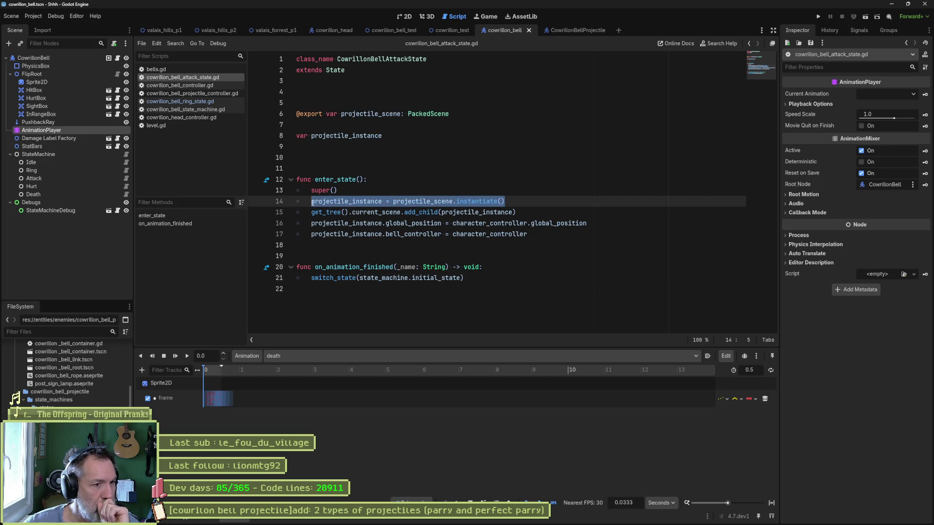
left_click_drag(515, 212, 296, 212)
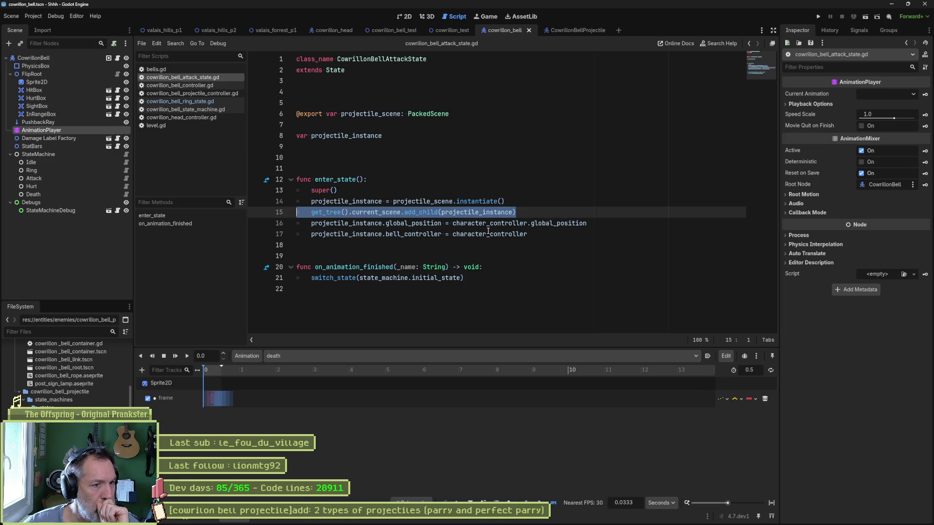
left_click(535, 235)
key("Return")
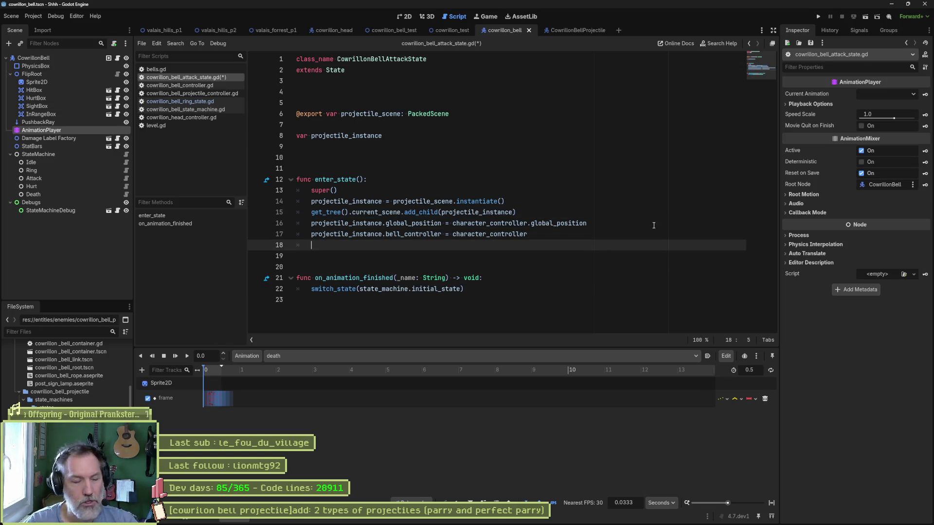